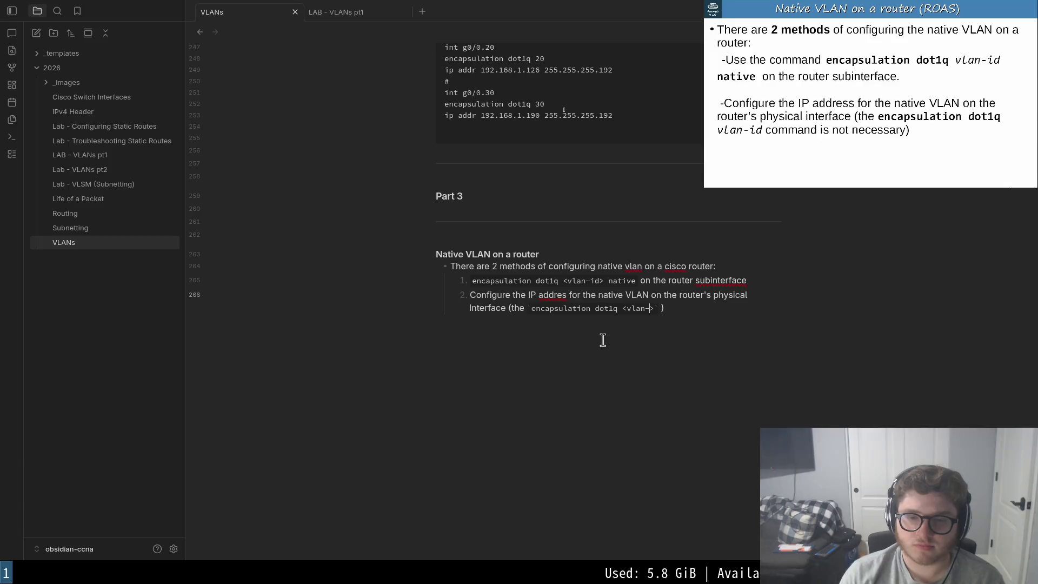
type("ati ")
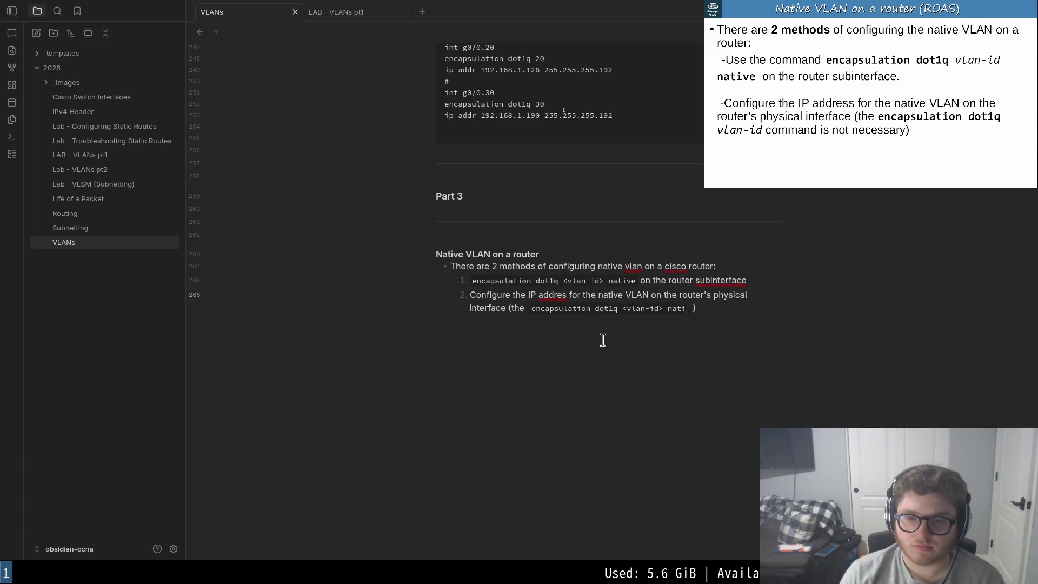
type("`")
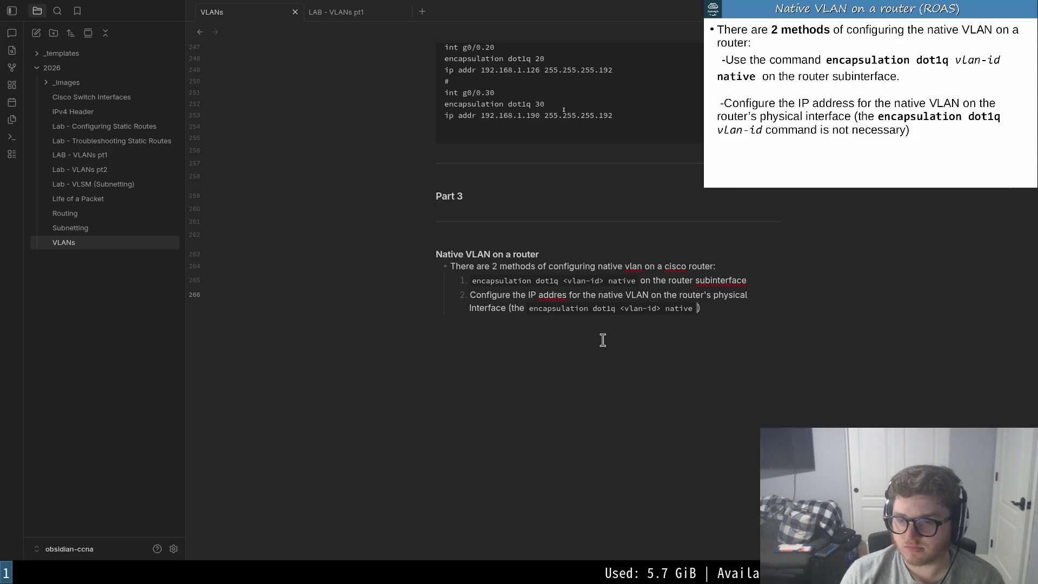
type("command is not necessary")
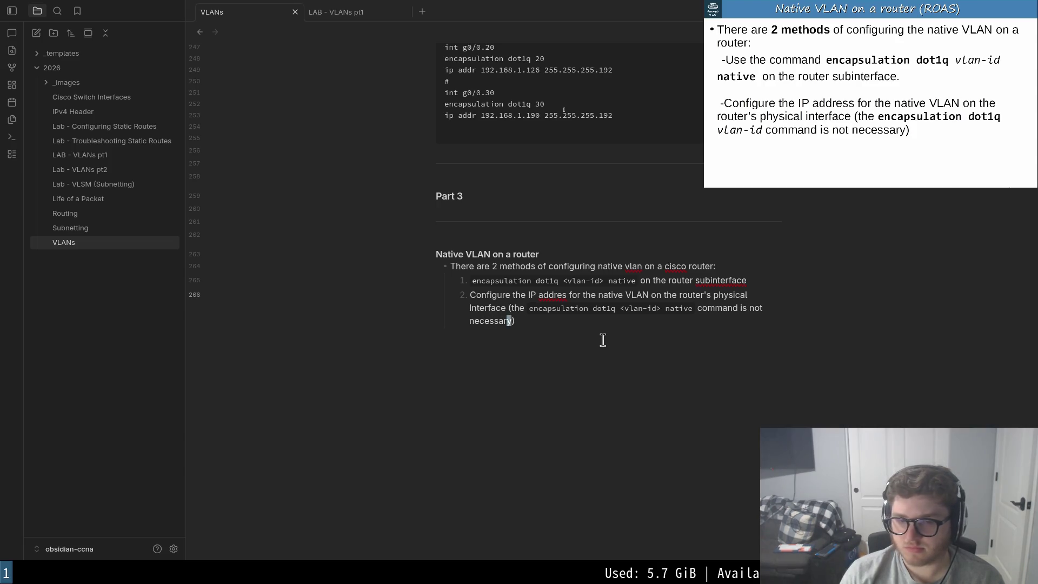
- Finish list item 2 stating the encapsulation dot1q <vlan-id> native command is not necessary, then start a new line
left_click(871, 97)
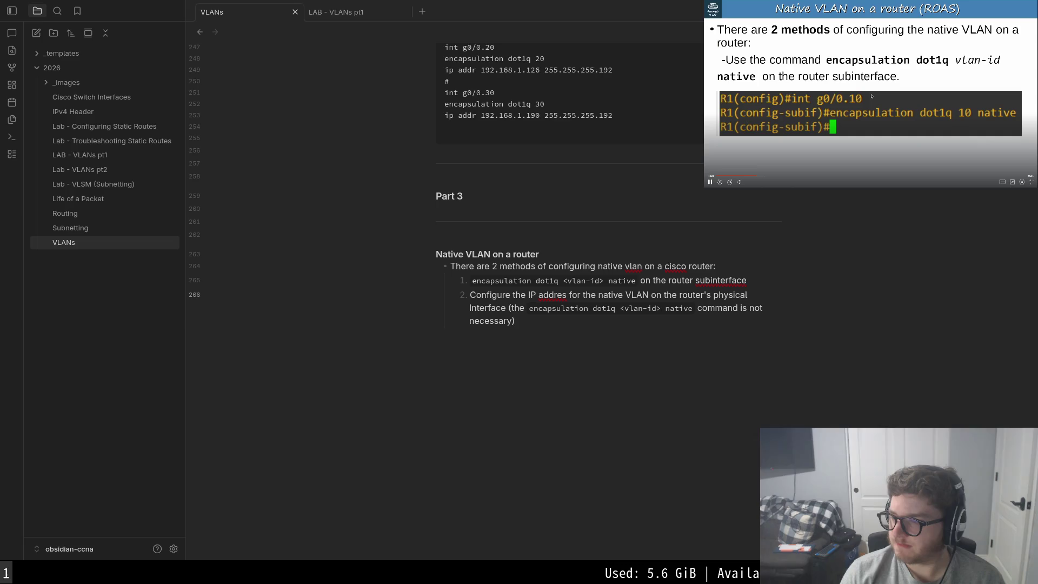
left_click(871, 97)
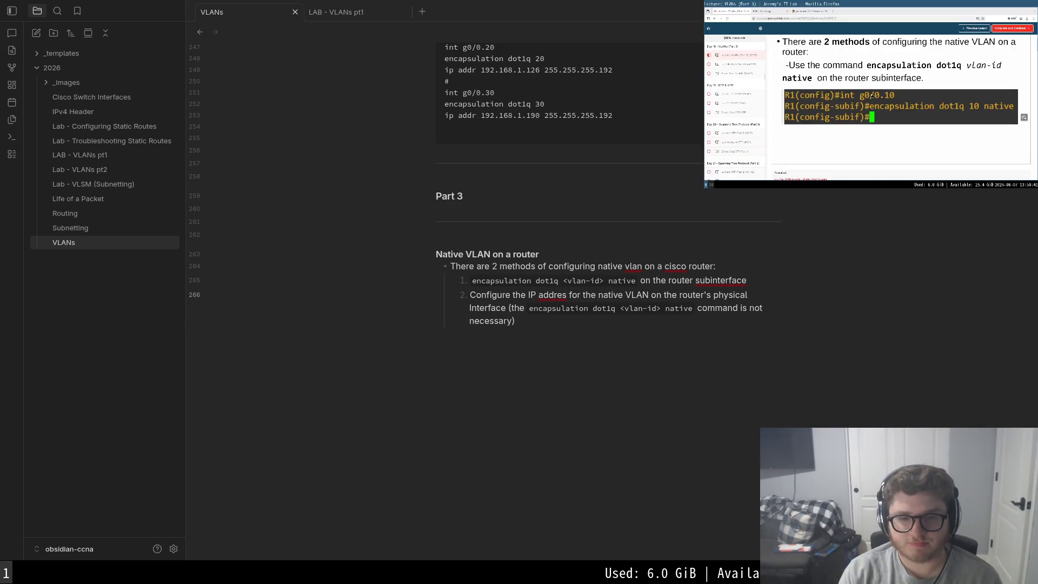
key("Return")
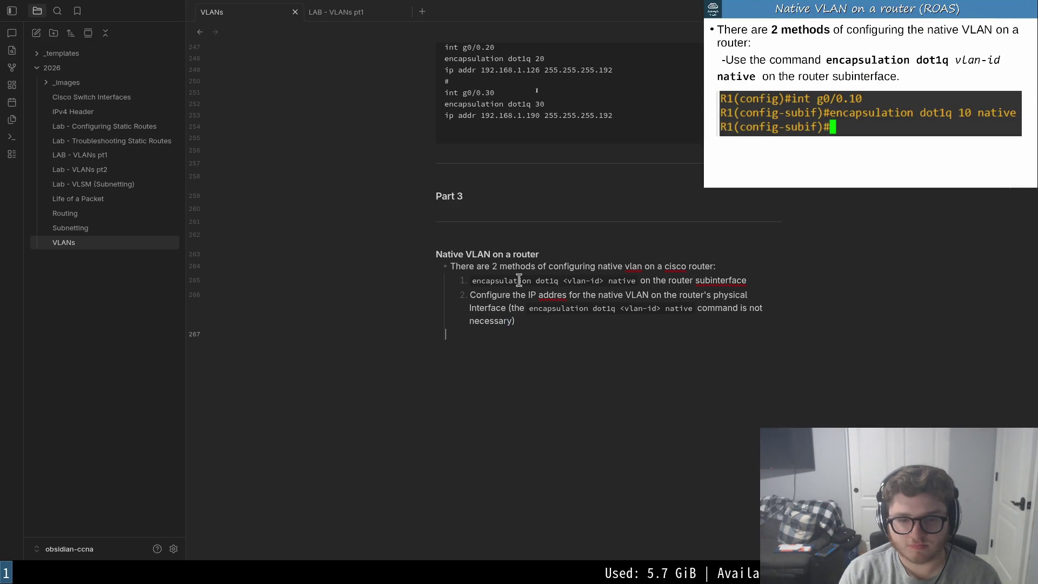
- Add a fenced code block holding 'int g0/0.10' and 'encapsulation dot1q 10 native'
key("Return")
type("#")
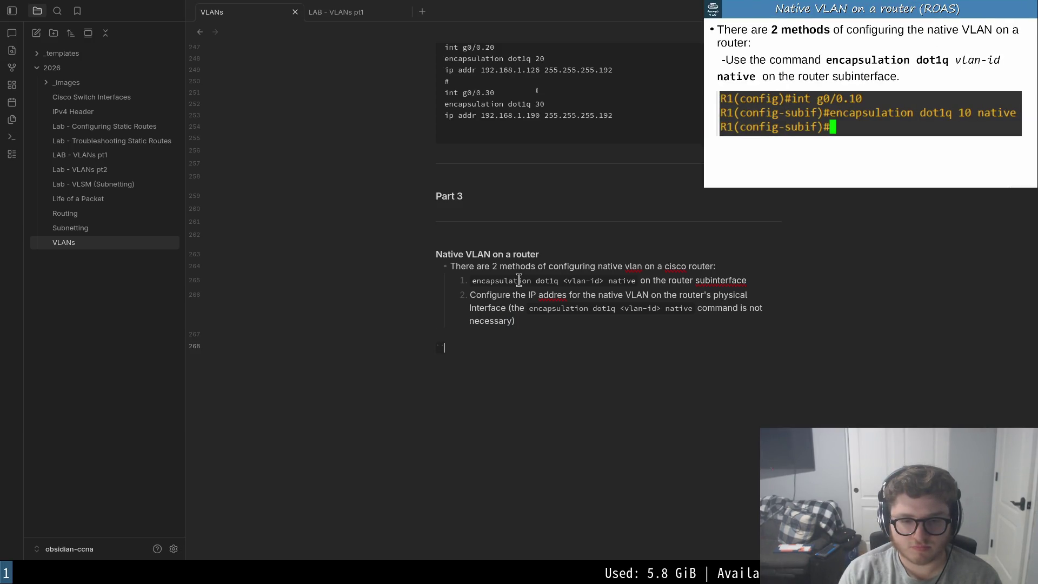
key("Return")
type("int")
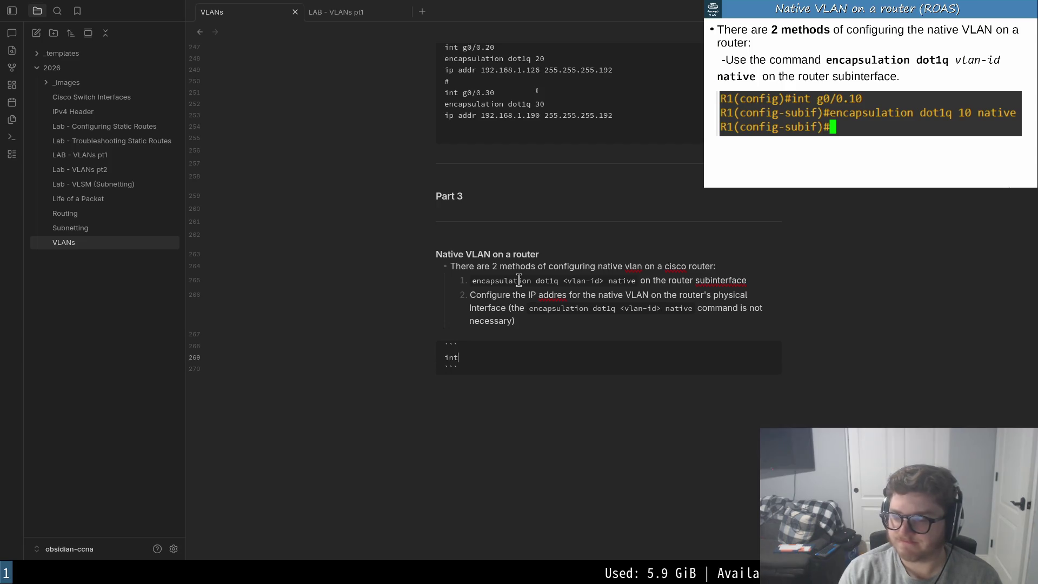
type(" g0/0")
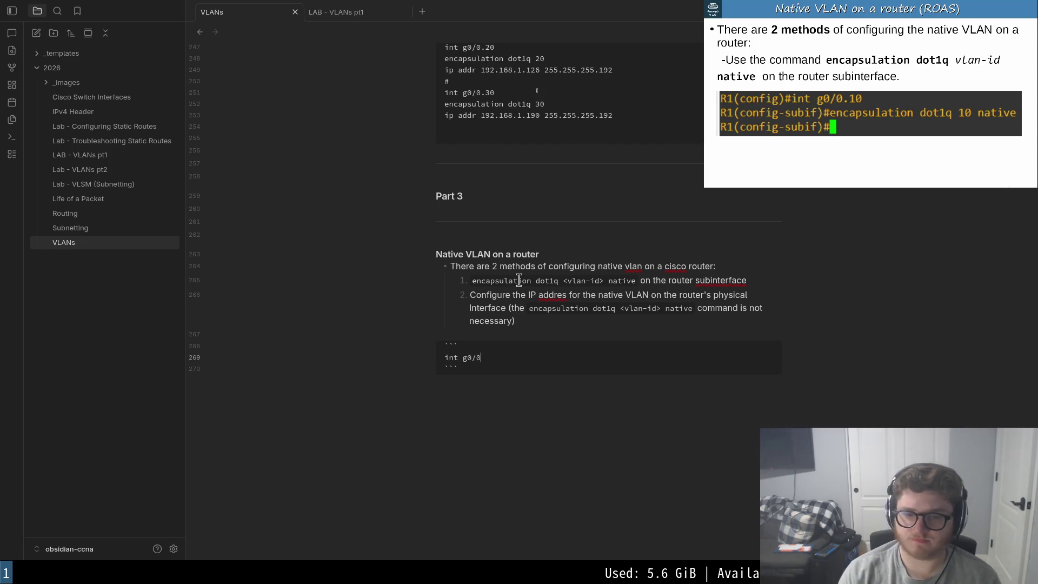
type(".10")
key("Return")
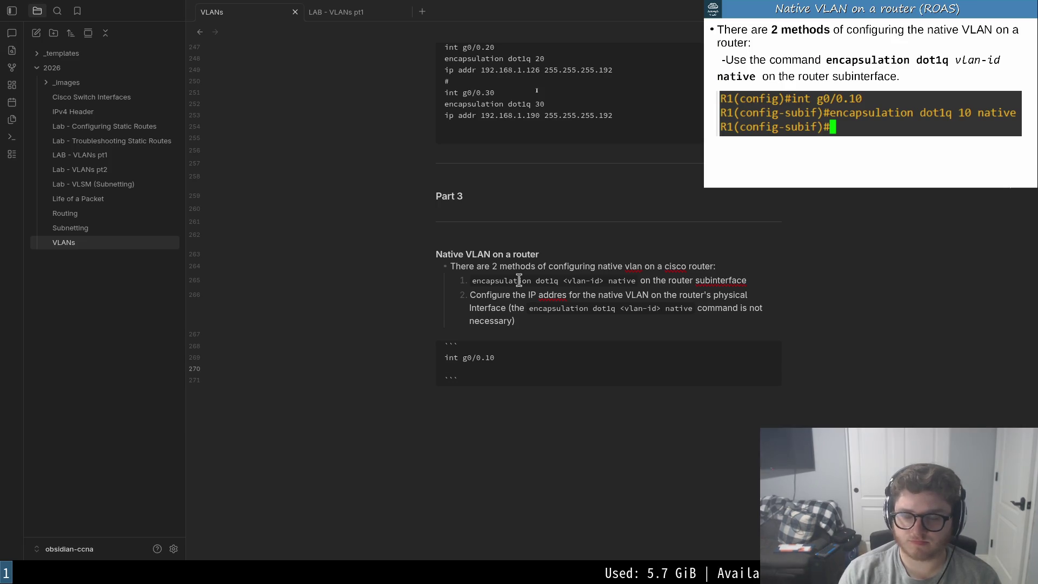
type("encapsulation")
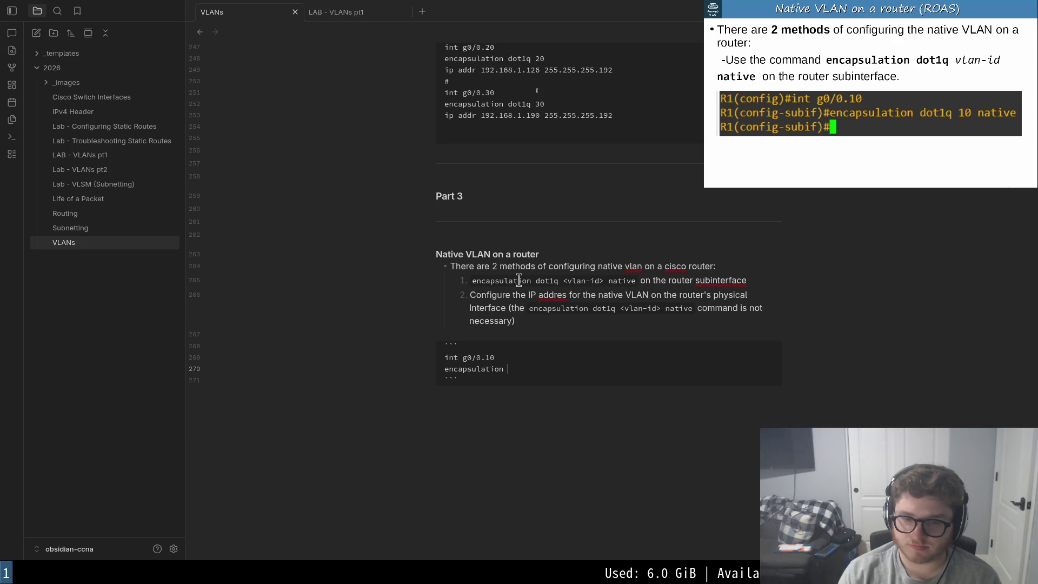
type(" dotl")
type("q 10 native")
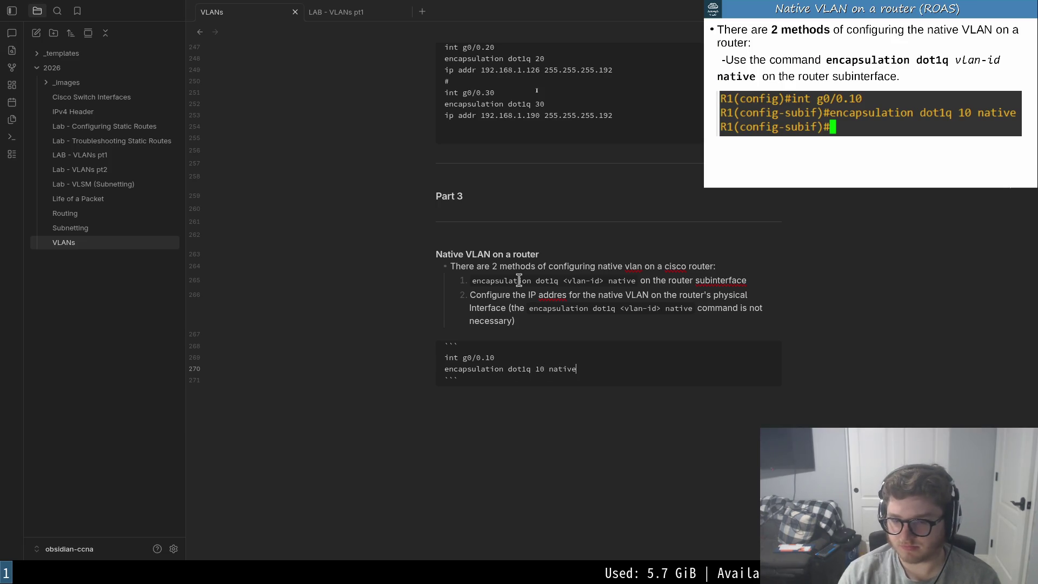
left_click(872, 97)
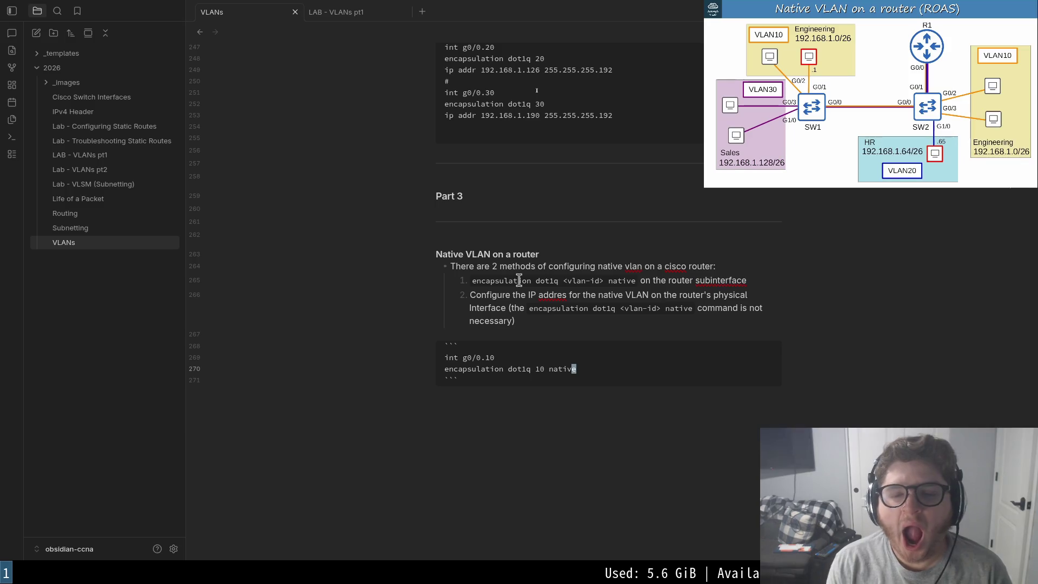
key("Up")
key("Up")
key("Up")
type("(ROAS")
- Append ' (ROAS)' to the heading and move back down into the code block
key("Escape")
type("j:q")
key("Return")
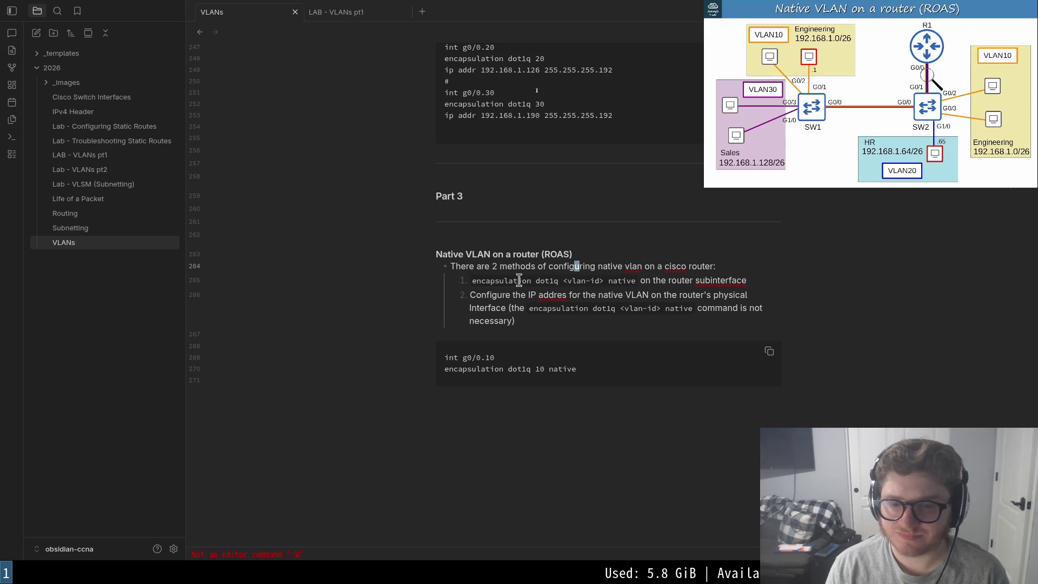
key("j")
key("j")
key("j")
key("k")
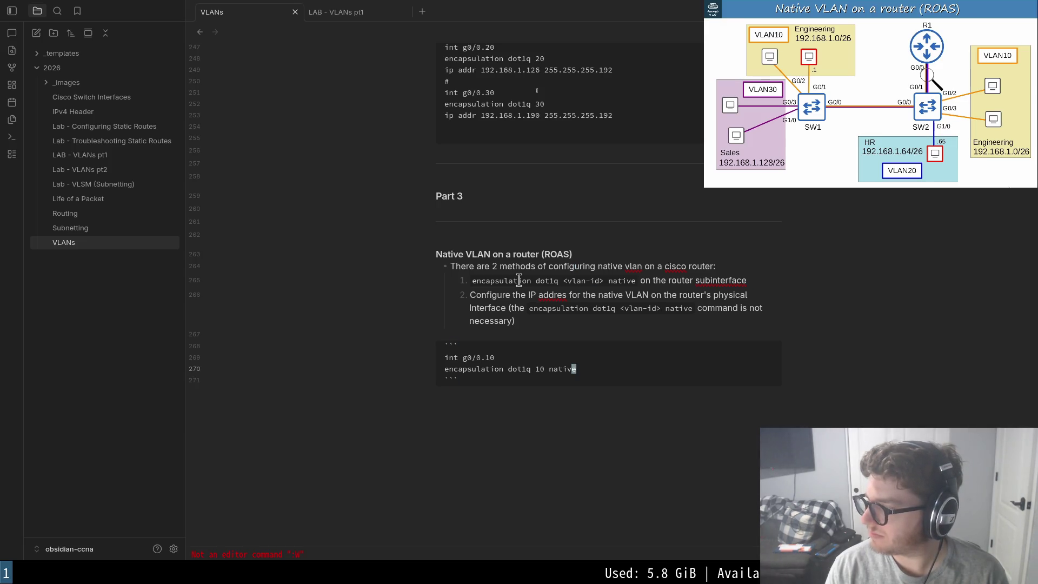
key("j")
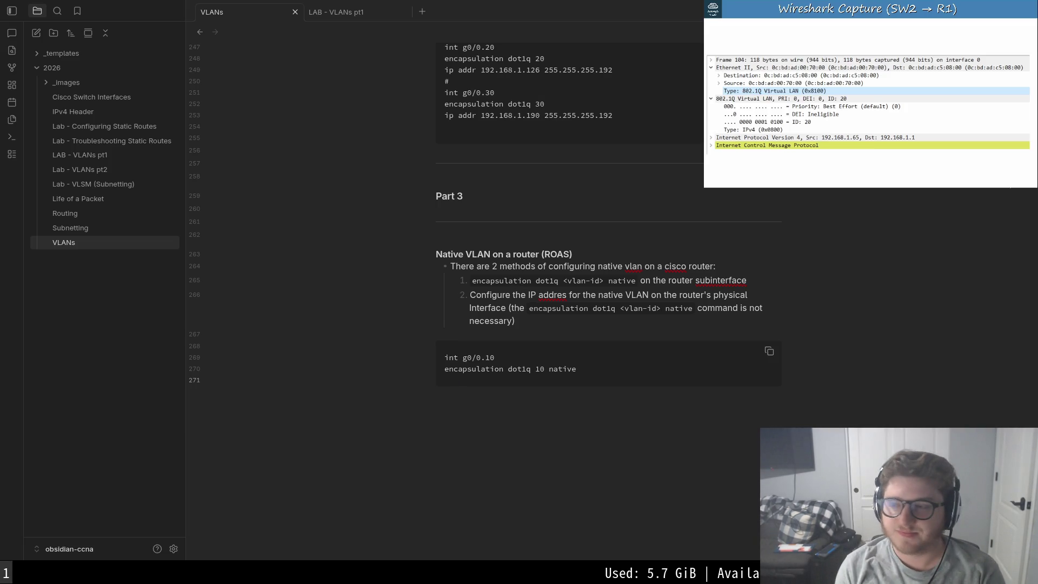
- Open new lines in the code block and add 'int g0/0.20' beneath the g0/0.10 commands
key("Up")
key("Up")
key("Up")
key("Up")
key("Down")
key("Down")
key("Down")
key("Right")
key("Right")
key("shift+End")
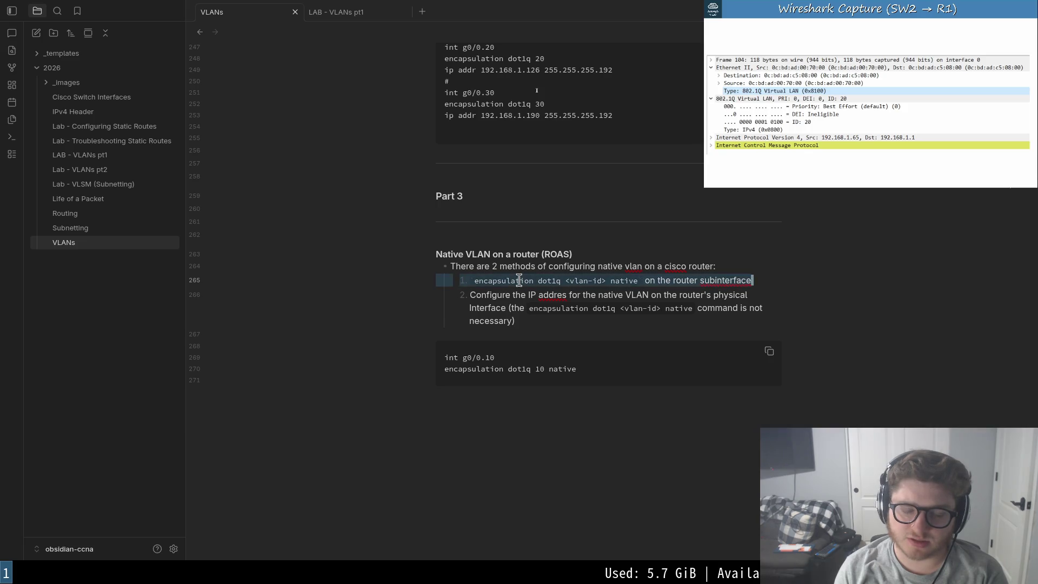
key("Escape")
key("j")
key("j")
key("j")
key("o")
key("Return")
type("t g0/0.20")
key("Return")
type("enc")
- Copy 'encapsulation dot1q 10 native' under int g0/0.20 and select the subinterface lines
key("Escape")
key("k")
key("k")
key("k")
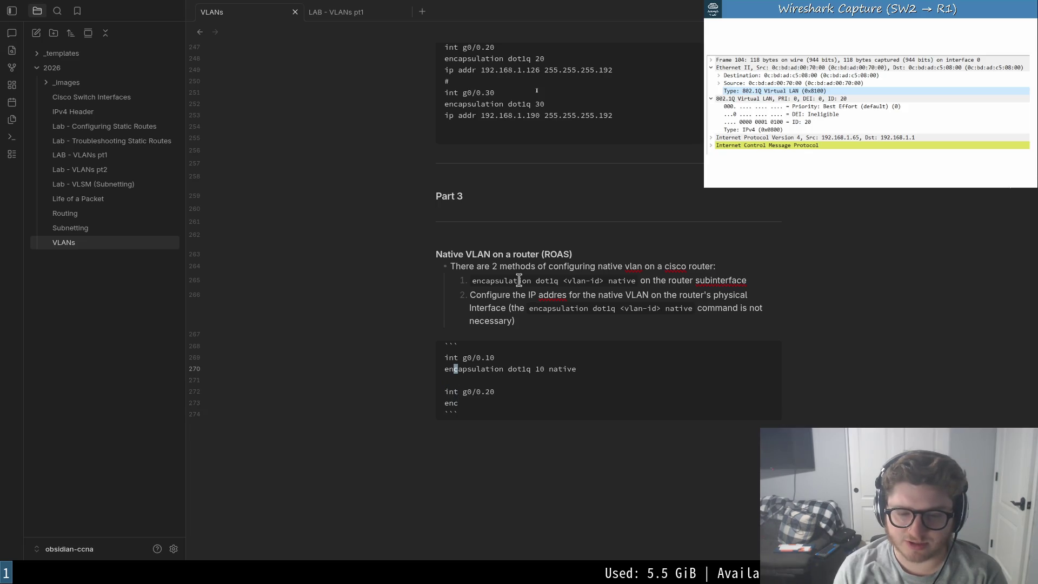
key("j")
key("j")
key("j")
key("p")
key("k")
key("d")
key("d")
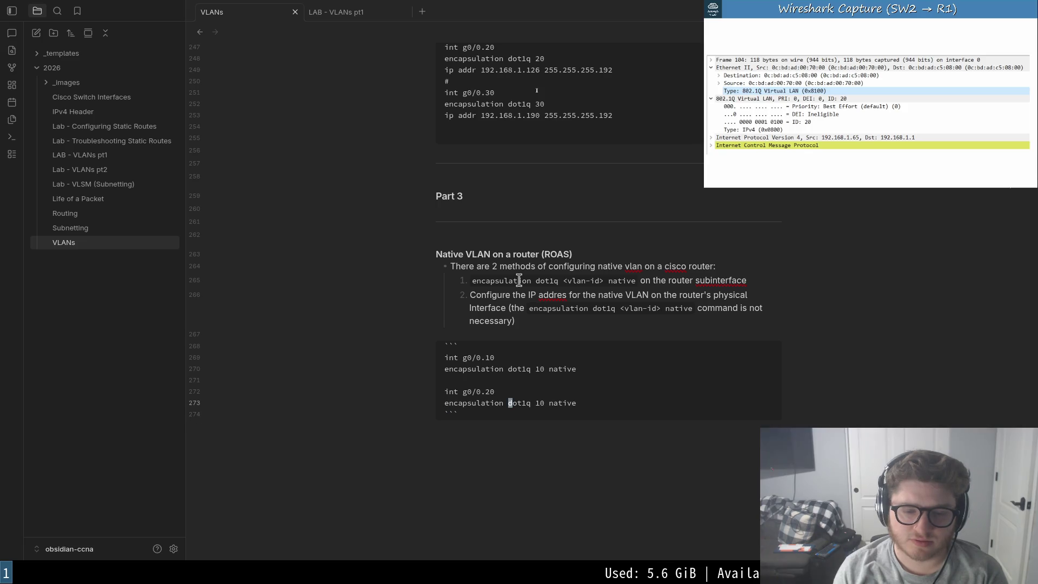
type(":")
key("Escape")
key("k")
key("k")
key("k")
key("k")
key("shift+v")
key("j")
key("j")
key("j")
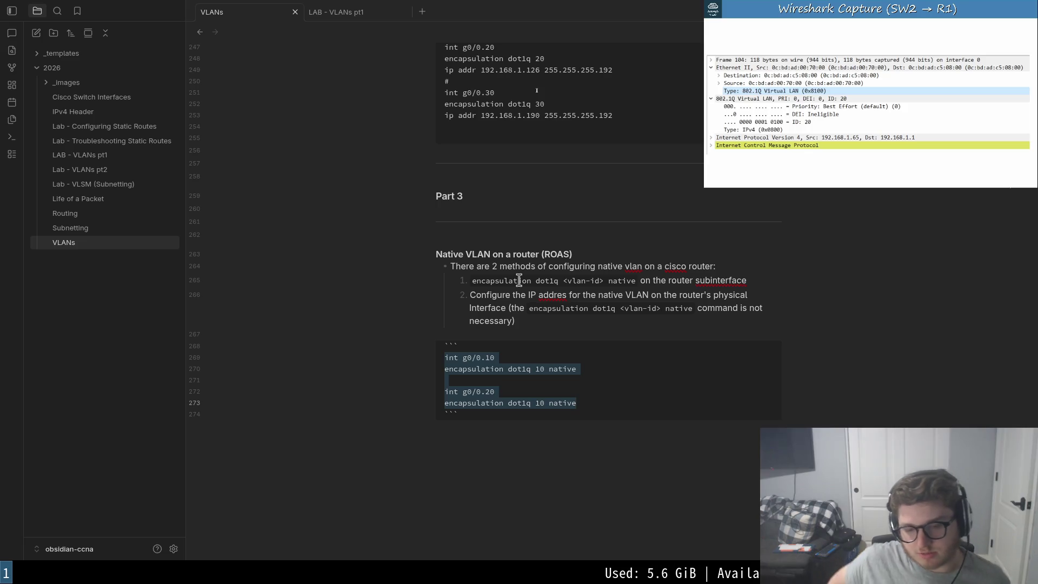
- Change the second entry's VLAN number to 20 and yank the code block lines
key("Escape")
key("b")
key("b")
key("r")
key("2")
key("colon")
key("Escape")
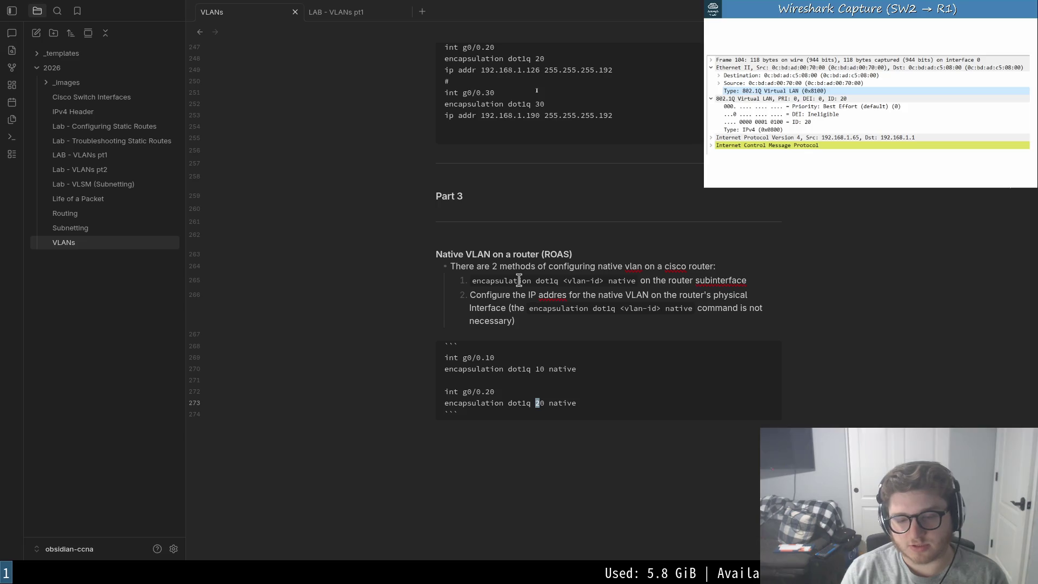
key("shift+v")
key("k")
key("k")
key("k")
key("k")
key("k")
key("j")
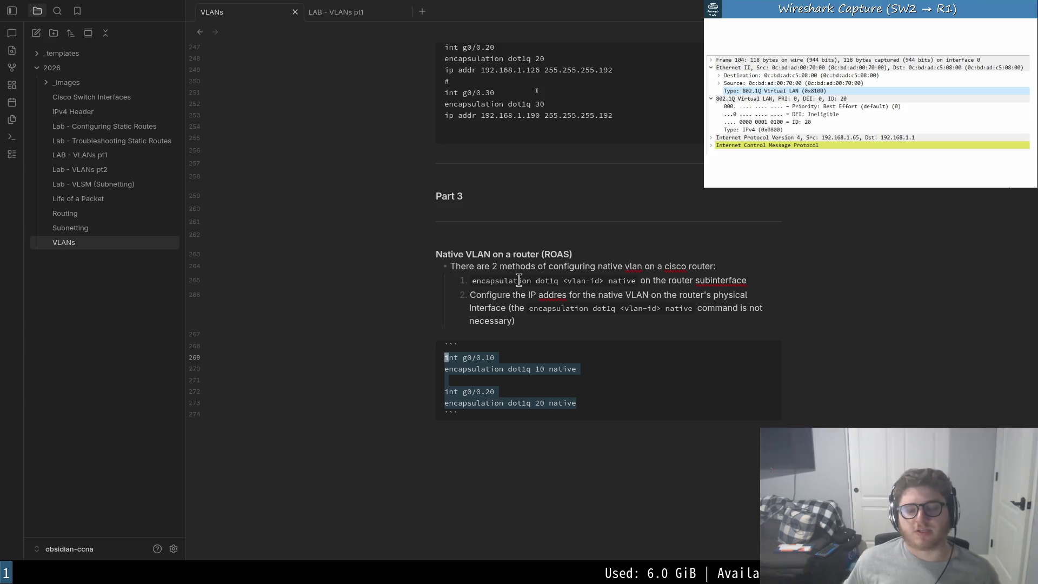
key("y")
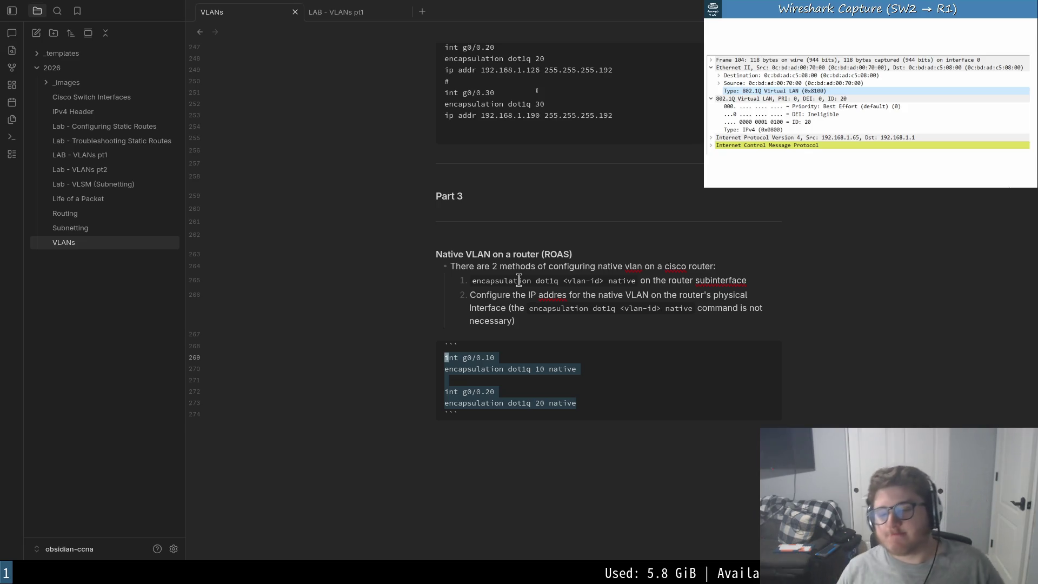
- Delete the int g0/0.20 entry so only the g0/0.10 commands remain, then pause the video
key("Escape")
key("j")
key("j")
key("j")
key("V")
key("j")
key("j")
key("d")
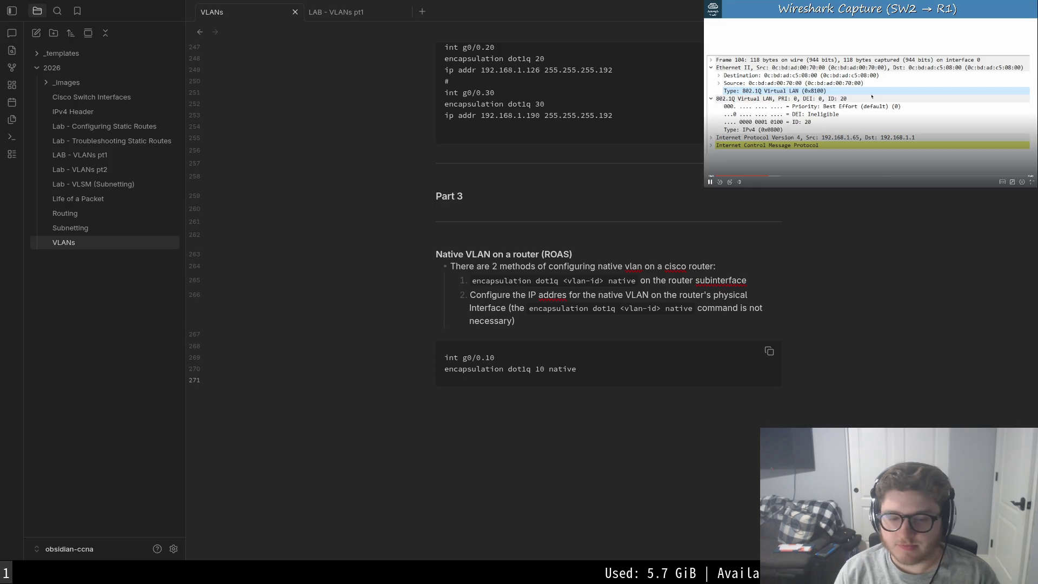
left_click(872, 97)
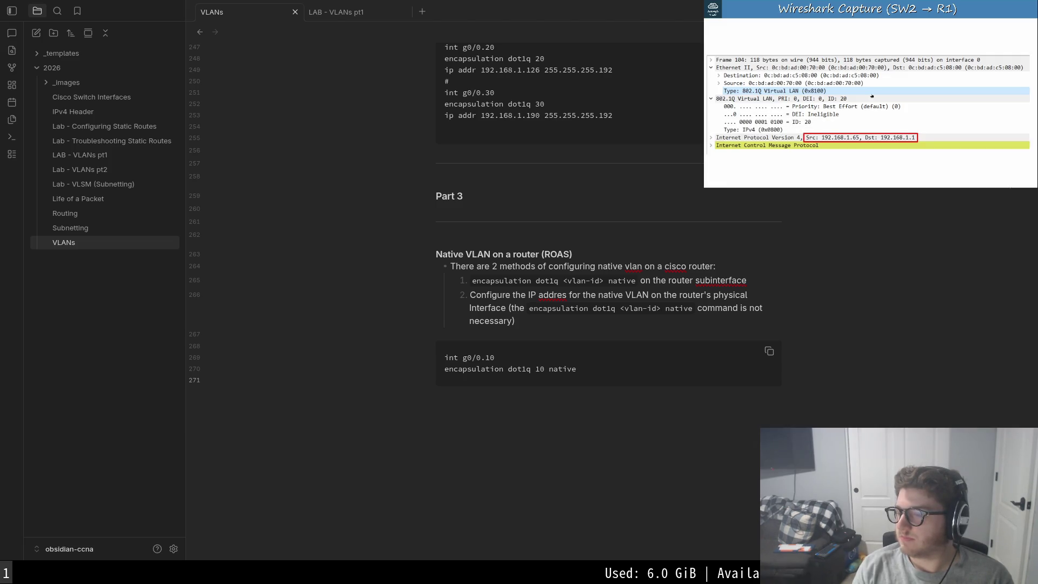
left_click(872, 97)
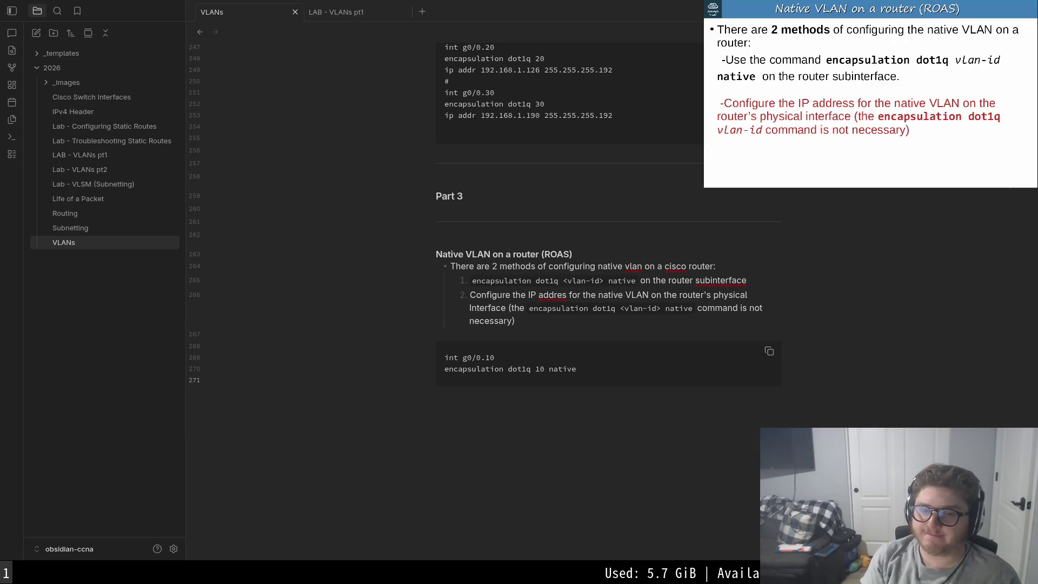
- Insert a line above the code block and clear the stray list number and backticks it produced
key("Up")
key("Up")
key("Up")
key("Up")
key("Return")
type("1.")
key("Down")
key("Down")
key("Down")
key("Down")
key("Up")
key("Up")
key("Up")
key("Down")
key("Down")
key("Up")
key("Up")
key("Up")
key("BackSpace")
key("BackSpace")
key("Delete")
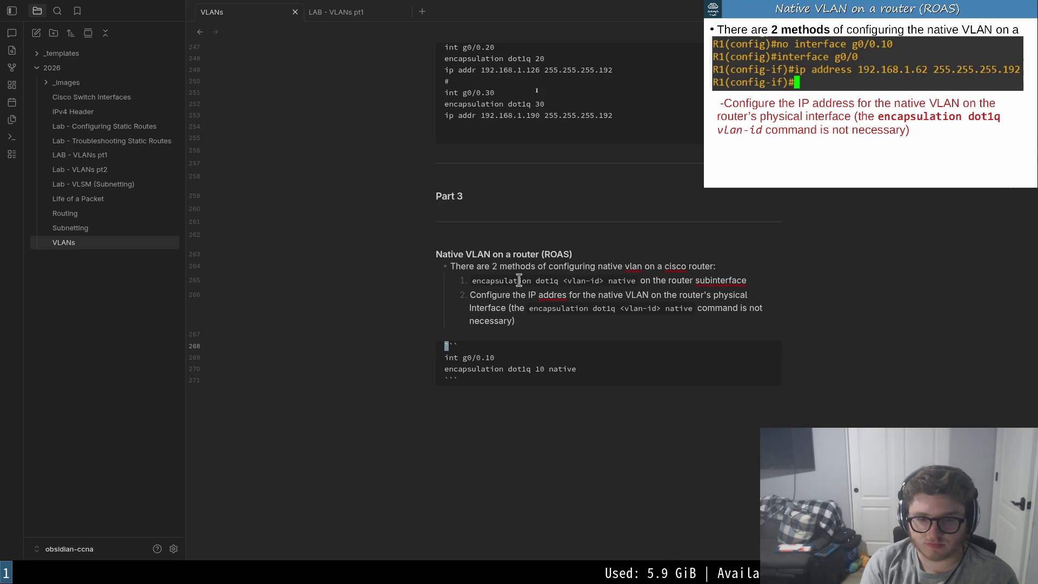
key("Down")
key("Down")
key("Up")
key("Up")
key("BackSpace")
type("```")
key("BackSpace")
key("BackSpace")
key("BackSpace")
key("BackSpace")
- Restore the closing fence on its own line and leave blank lines between the list and the code block
key("Down")
key("Down")
key("End")
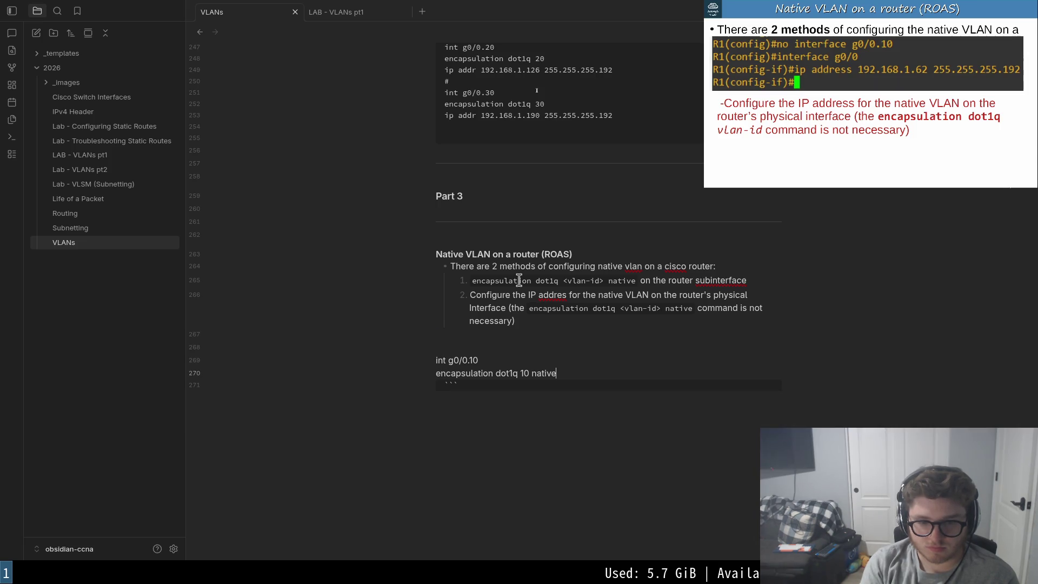
key("Delete")
key("Return")
key("Up")
key("Up")
type("```")
key("Up")
key("Up")
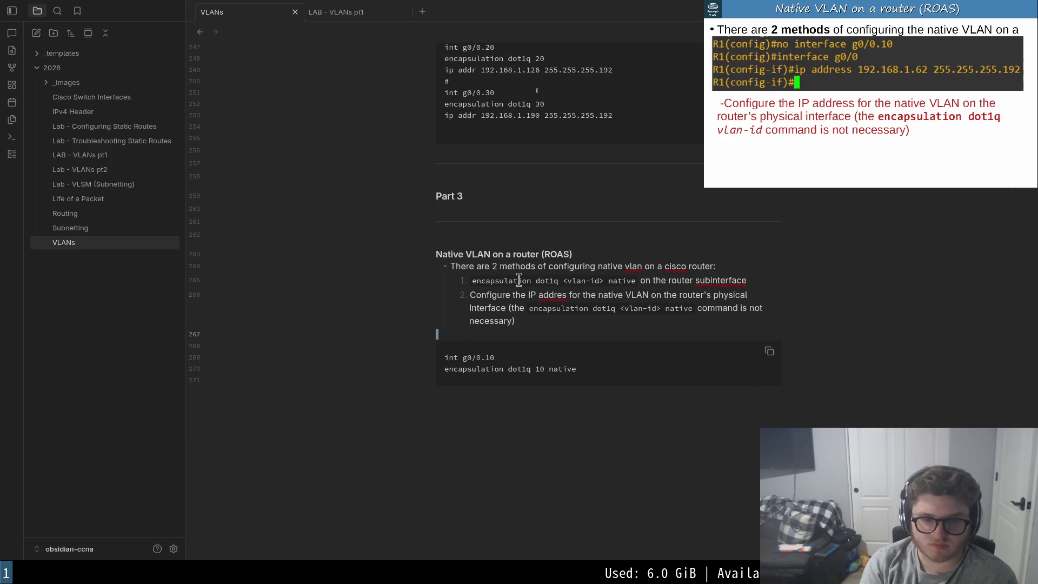
key("Down")
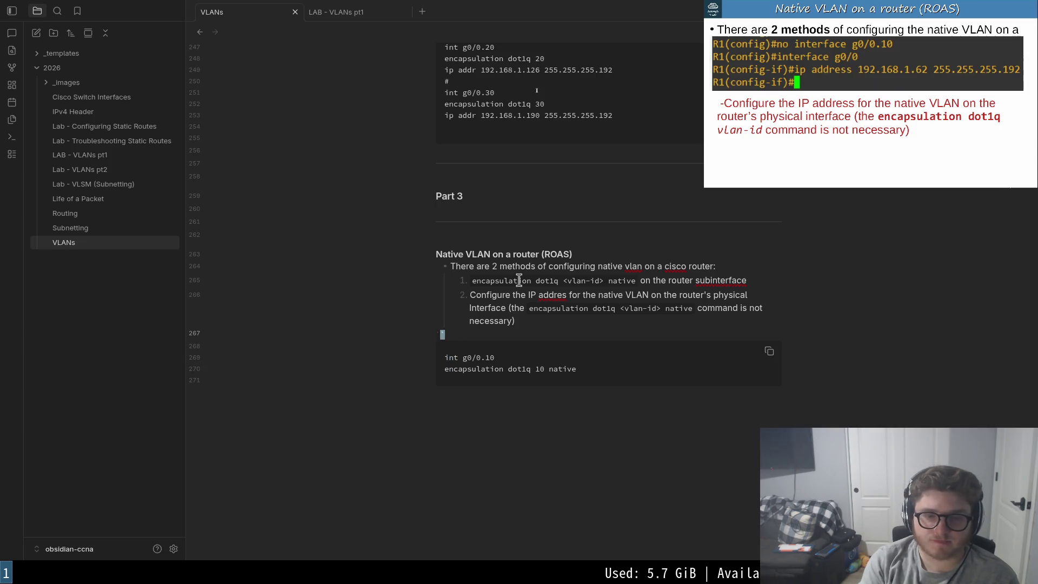
key("Delete")
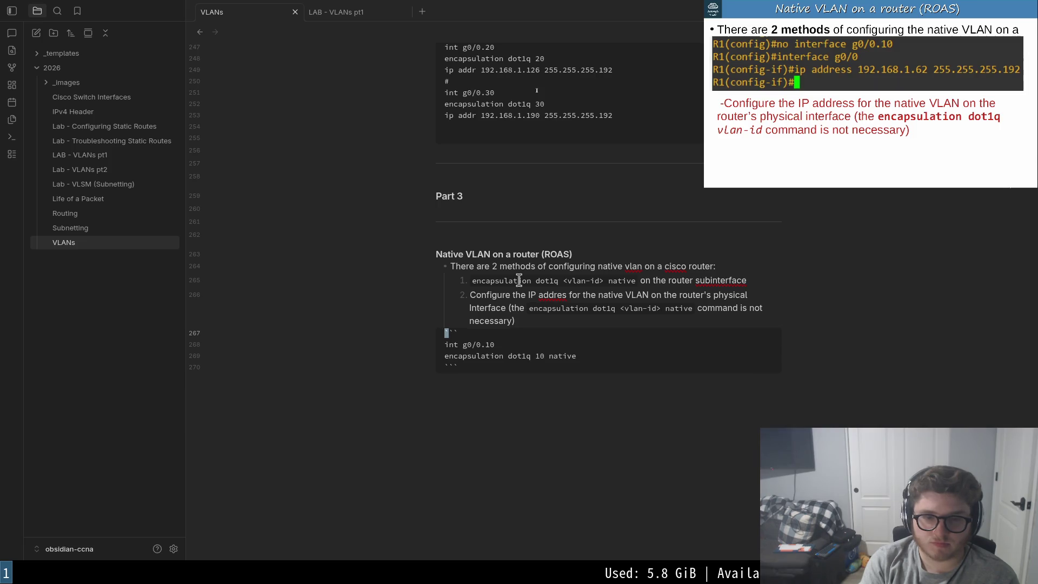
key("Return")
key("Return")
key("Up")
key("Up")
key("Up")
key("Up")
key("Up")
key("Down")
key("Down")
key("Down")
key("Down")
type("#")
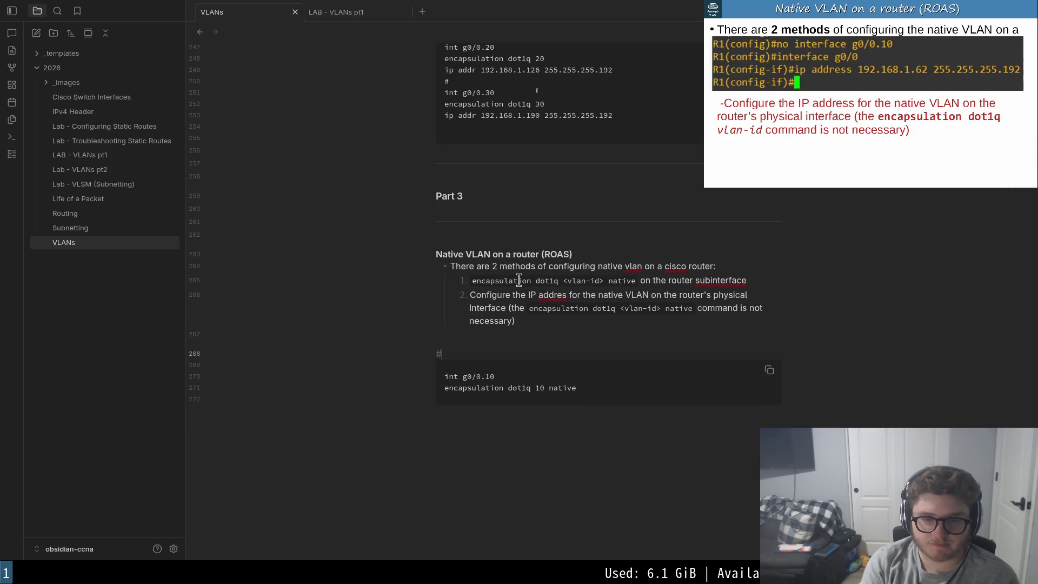
type("## First")
- Replace the '### First' heading with a '1.' label above the g0/0.10 code block
key("BackSpace")
key("BackSpace")
key("BackSpace")
key("BackSpace")
key("BackSpace")
type("1")
key("BackSpace")
key("BackSpace")
key("BackSpace")
type("1.")
key("Down")
key("Down")
key("Down")
key("Return")
key("Return")
type("2. ")
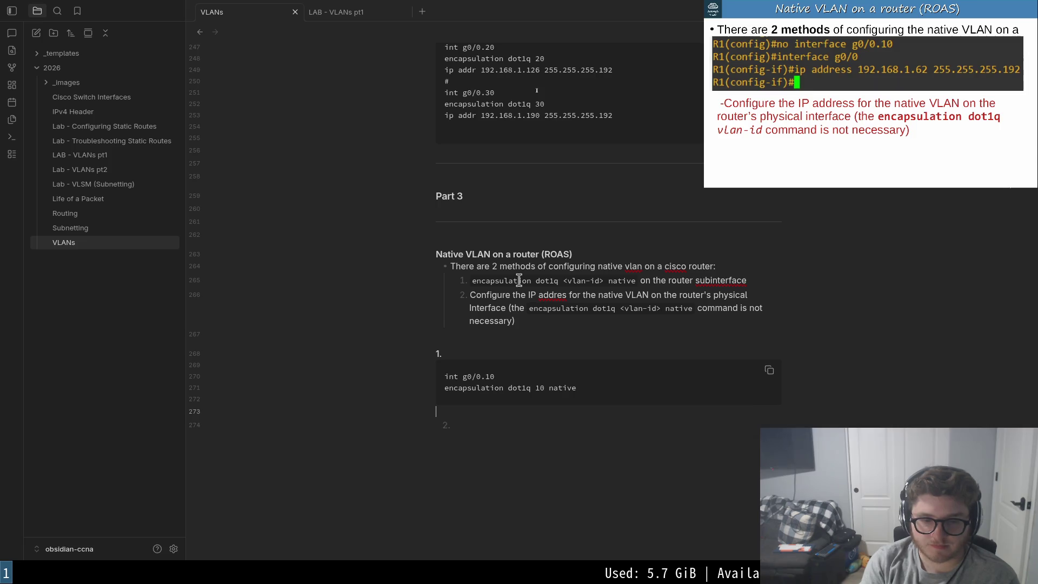
type("### 2.")
- Add a '2.' label with an empty fenced code block and begin a '- If there is a' bullet below it
key("Return")
type("```")
key("Return")
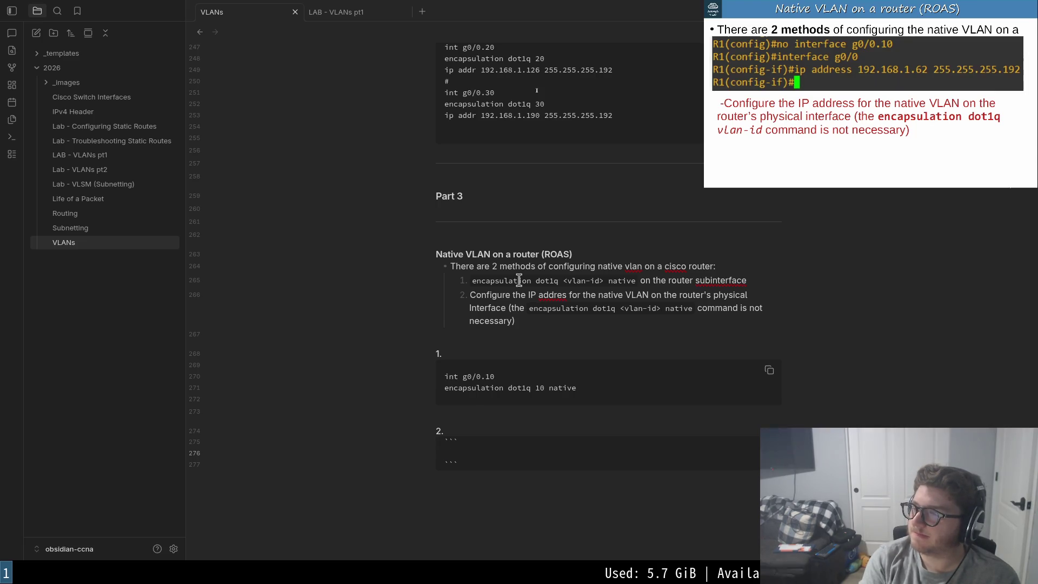
type("i")
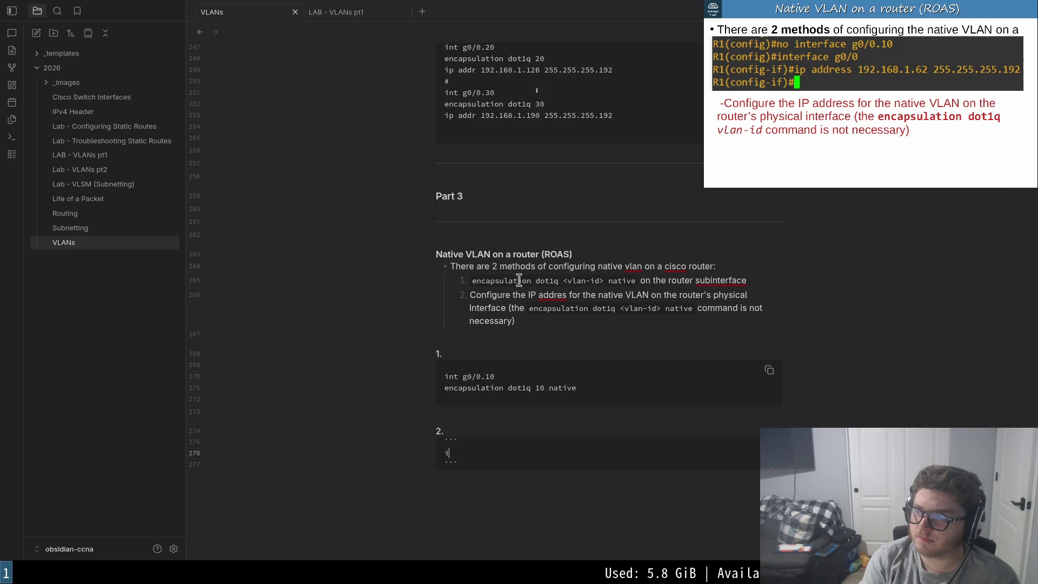
key("Escape")
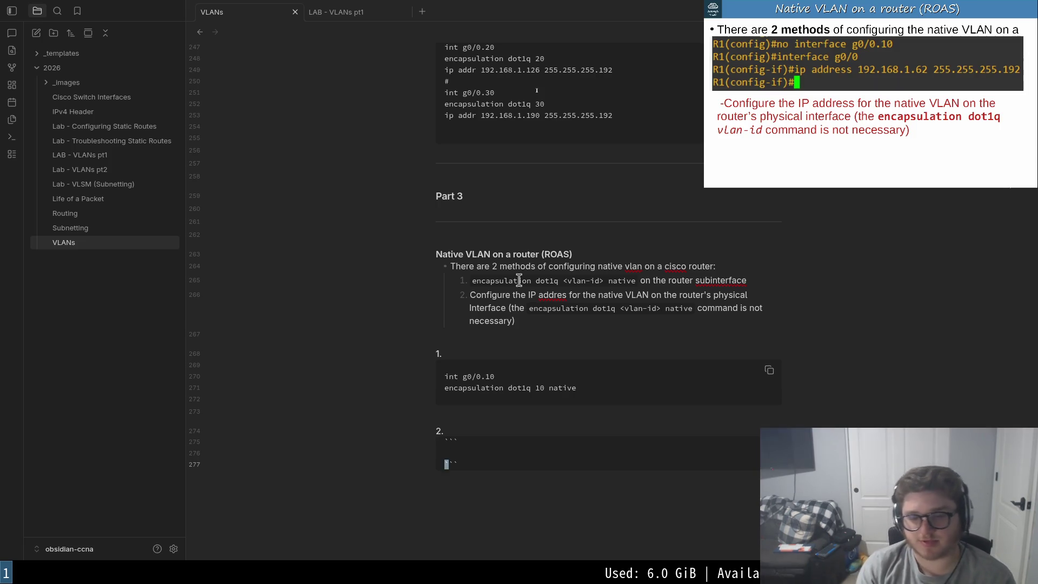
key("Down")
key("End")
key("Return")
type("- ")
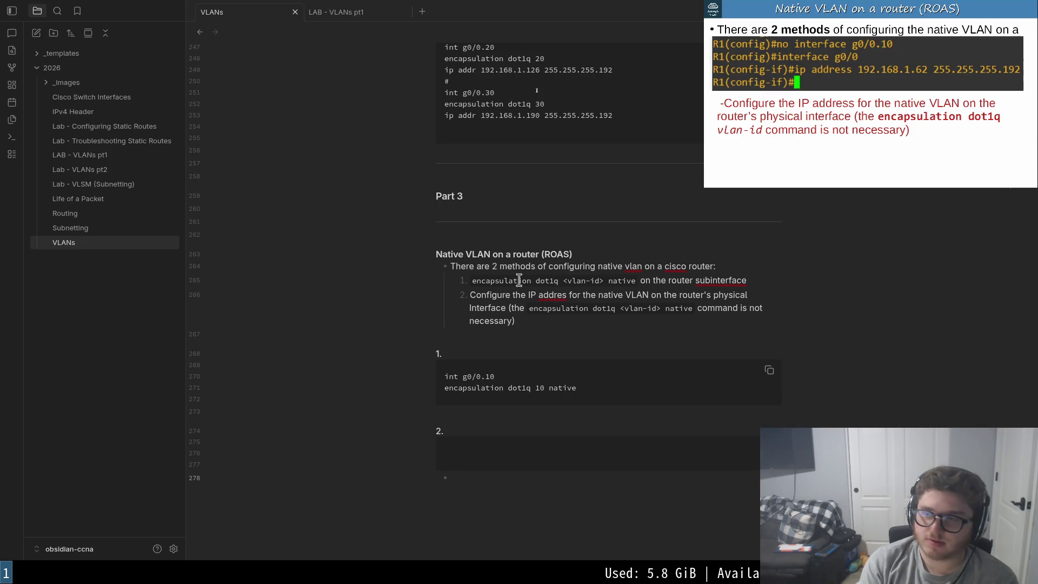
type("If there is a ")
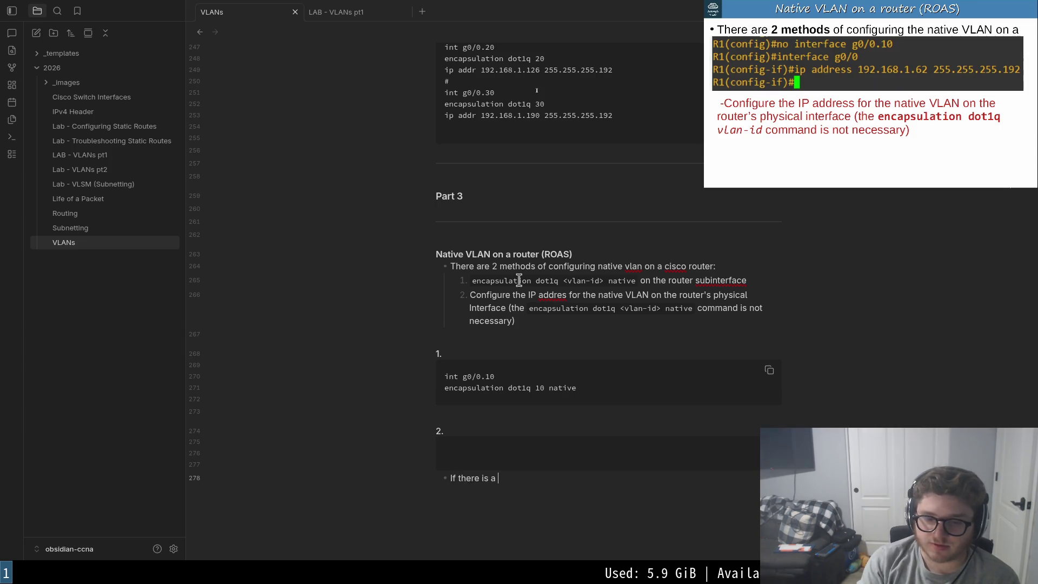
type("subinterfac")
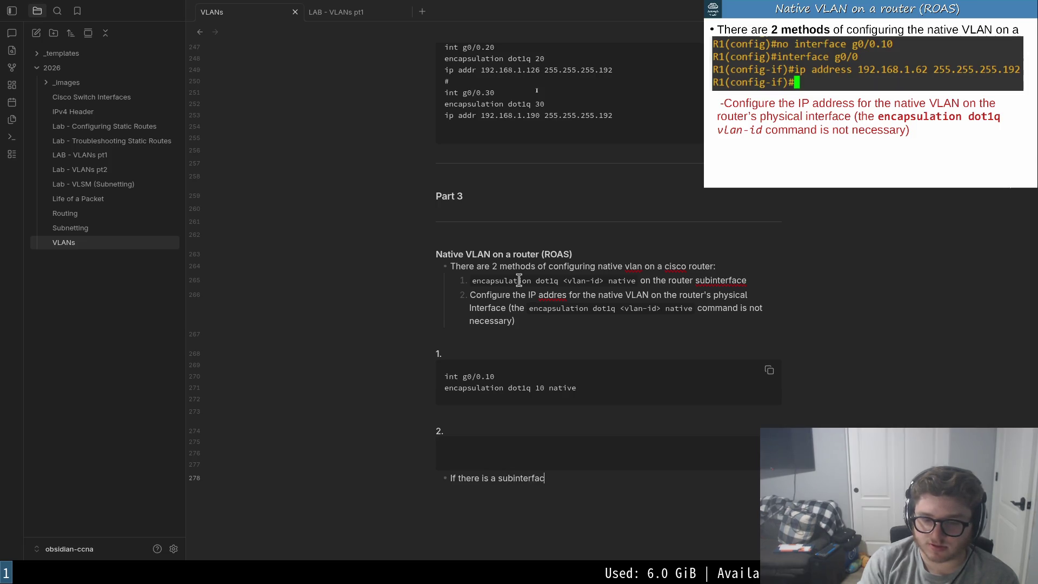
type("e for")
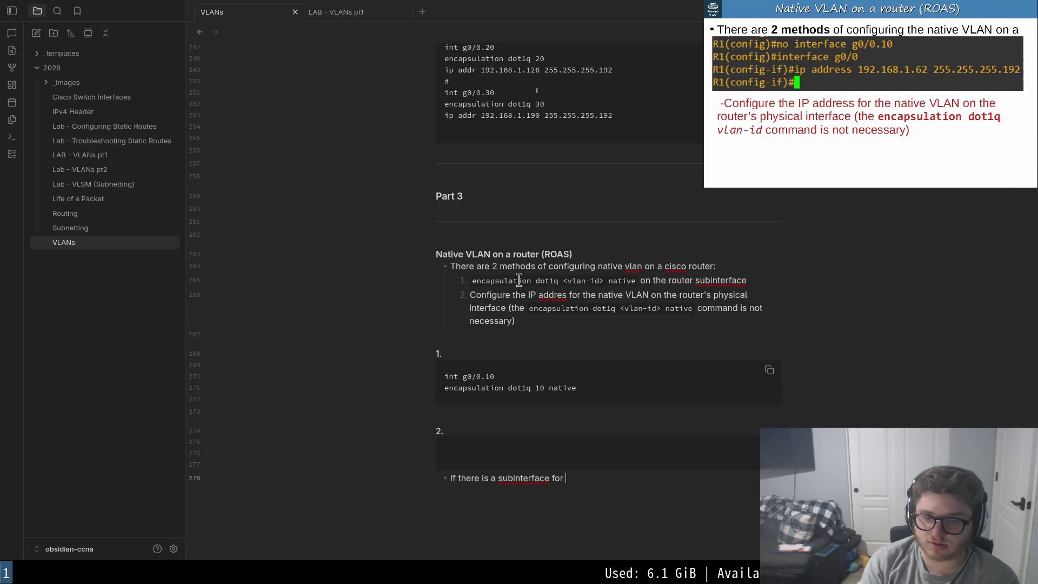
- Extend the bullet to 'If there is a sub-interface for', hyphenating sub-interface
key("Left")
key("Left")
key("Left")
type("-")
key("End")
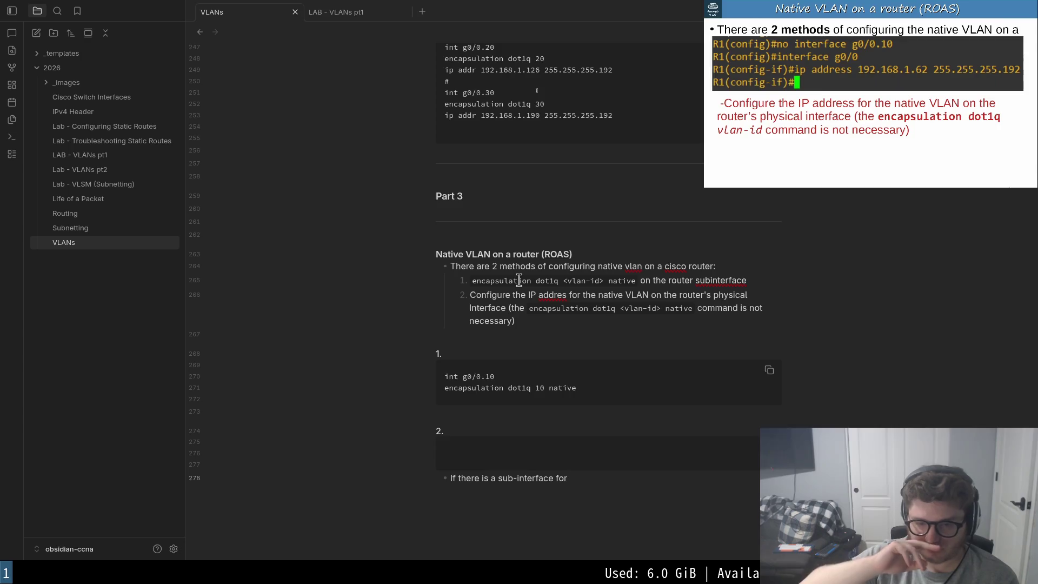
- Correct 'addres' to 'address' in the second method's text
key("Escape")
key("k")
key("k")
key("k")
key("k")
key("j")
key("h")
key("h")
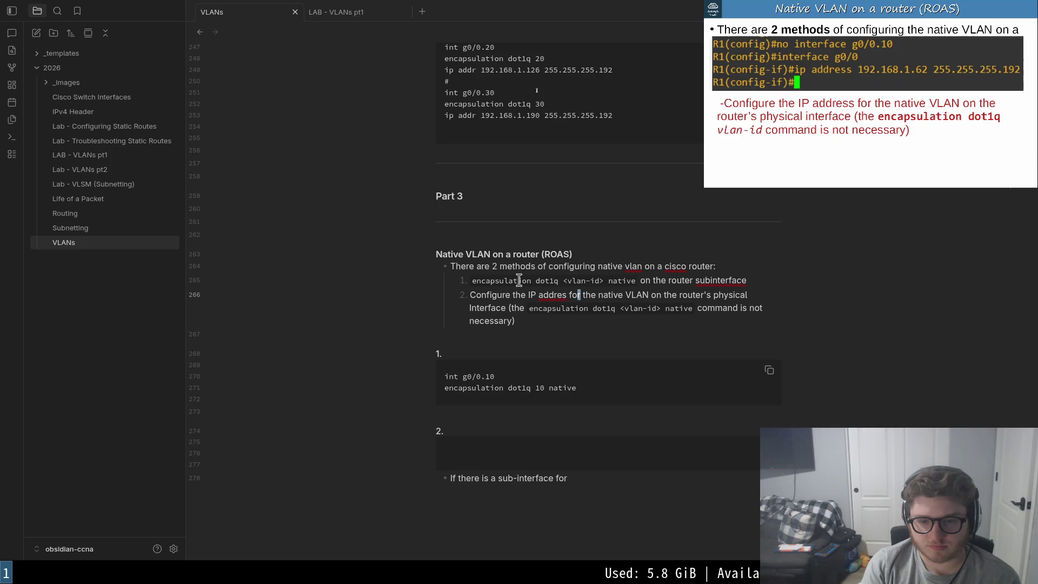
key("h")
key("h")
key("h")
type("s")
key("Escape")
key("k")
- Hyphenate 'subinterface' to 'sub-interface' in the first method, replacing a stray equals sign
key("j")
key("$")
key("h")
key("h")
key("h")
key("h")
key("h")
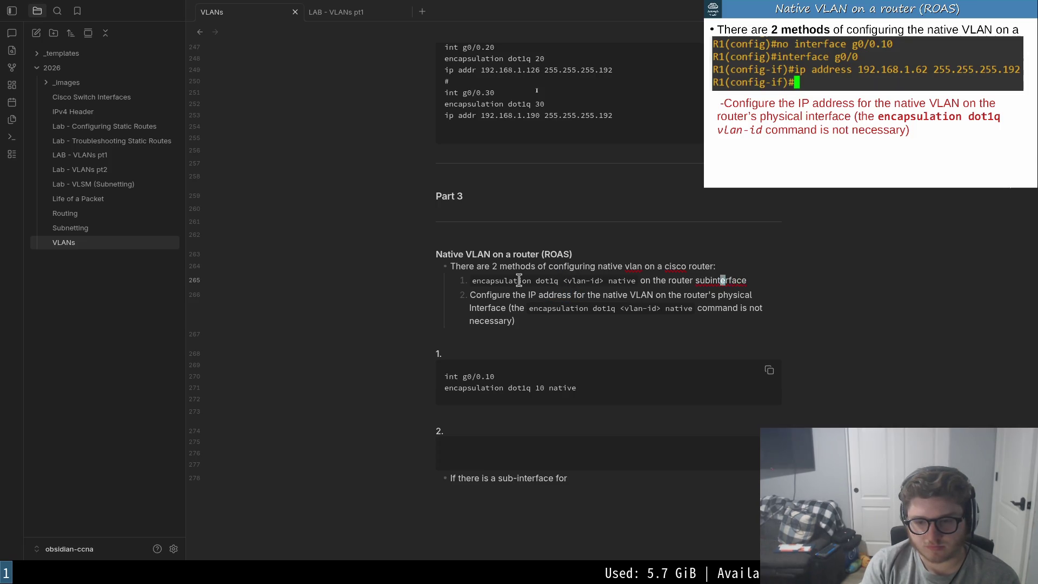
type("a=")
key("Escape")
key("k")
key("j")
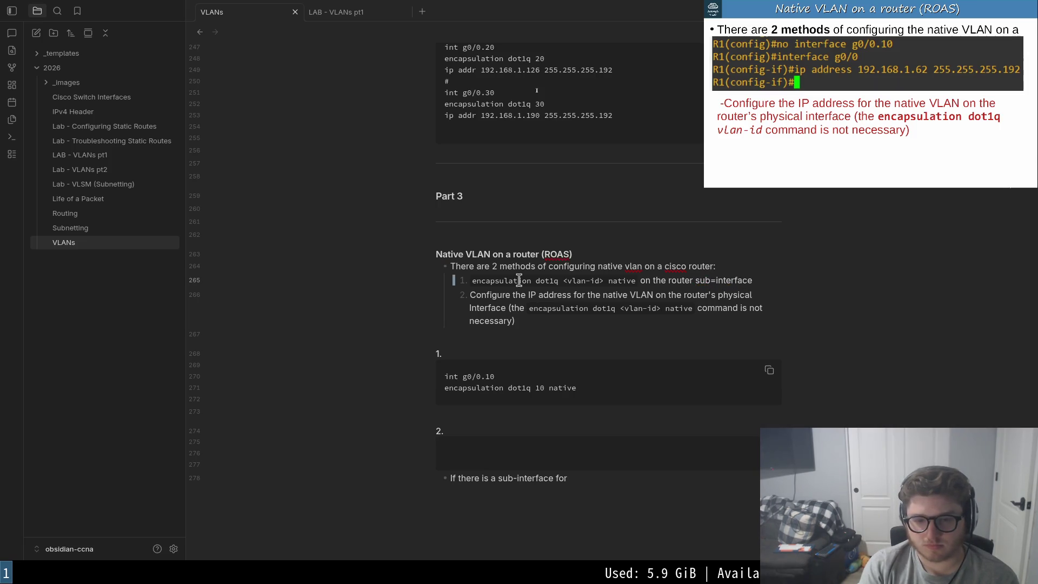
key("b")
key("b")
key("r")
key("minus")
- Restore the second code block's fences and return to the end of the bullet text
key("j")
key("j")
key("j")
type("i```")
key("Down")
key("Down")
type("```")
key("Down")
key("Down")
key("End")
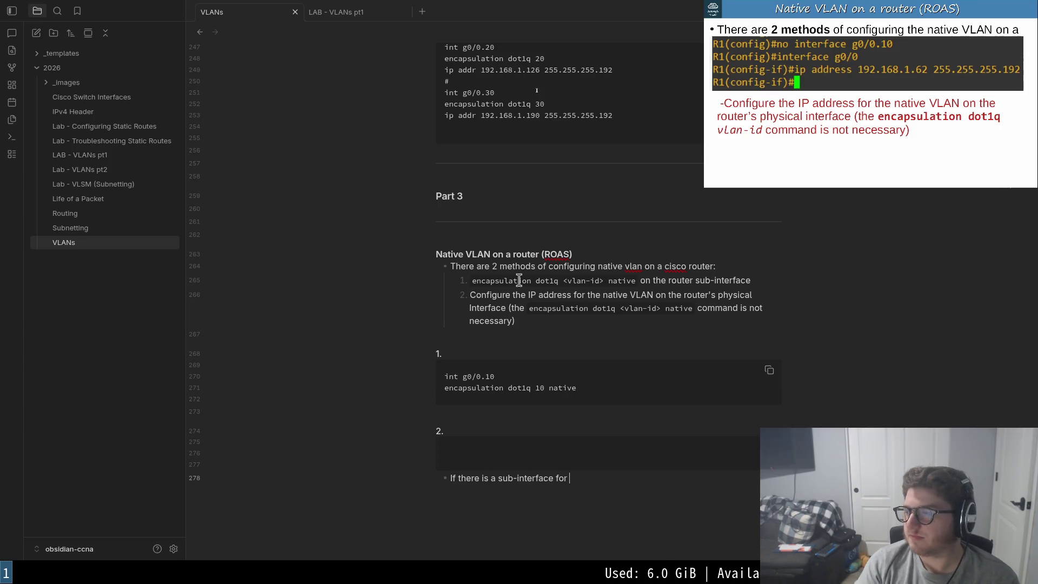
type("e neve vlan.")
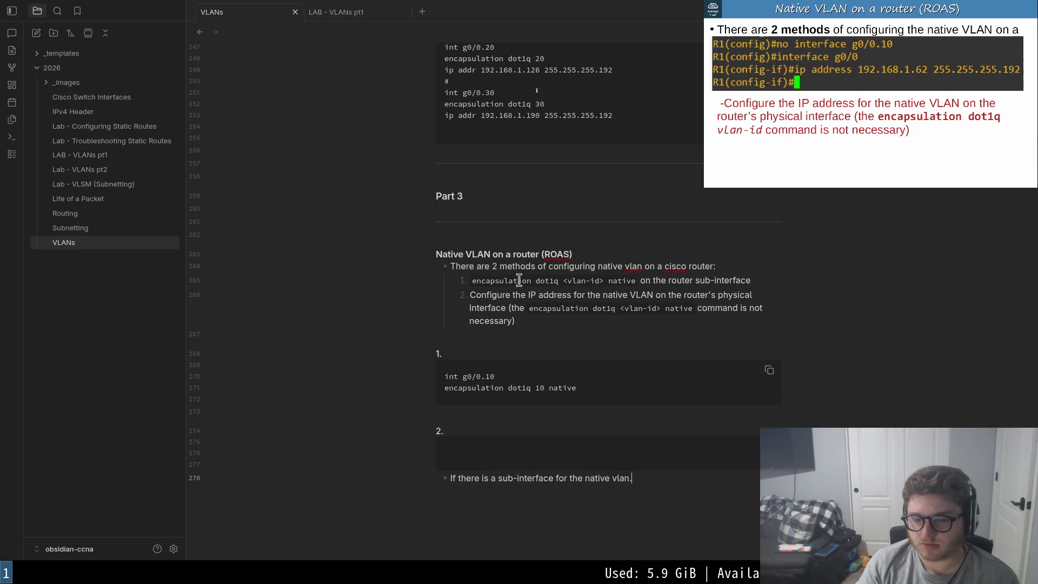
type("You en")
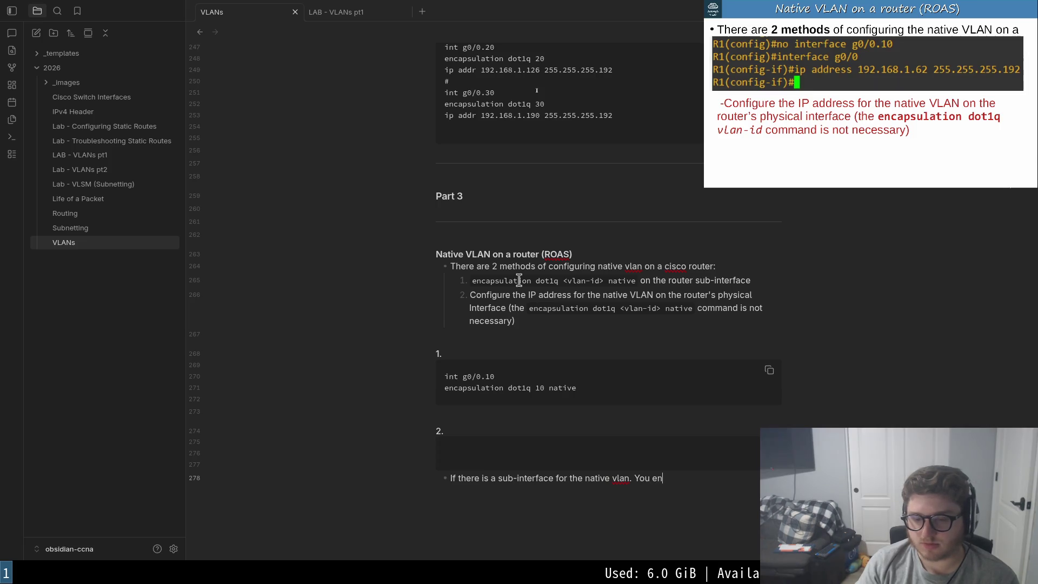
key("BackSpace")
key("BackSpace")
type("need to remove")
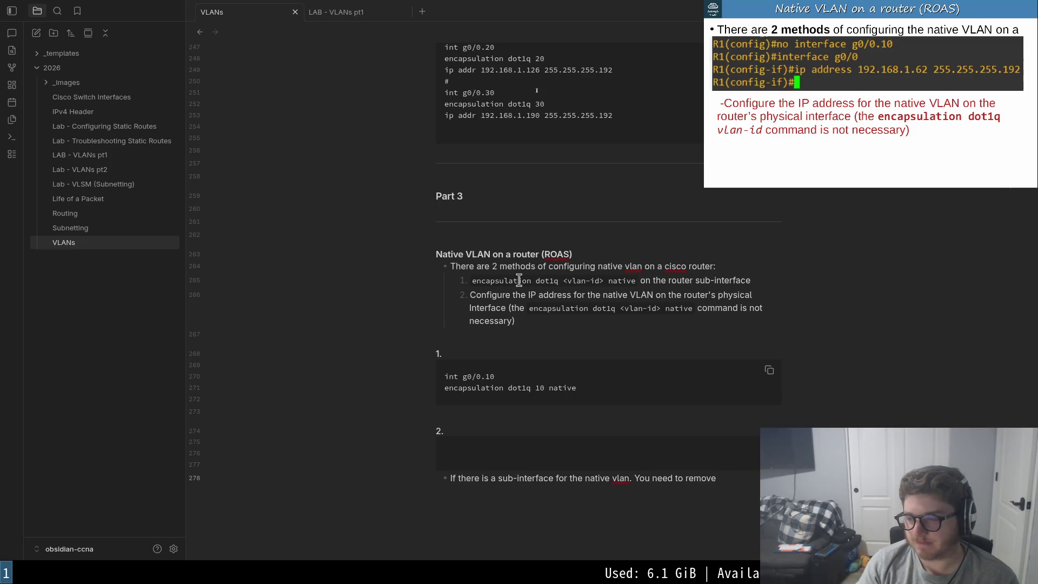
type(" it to ")
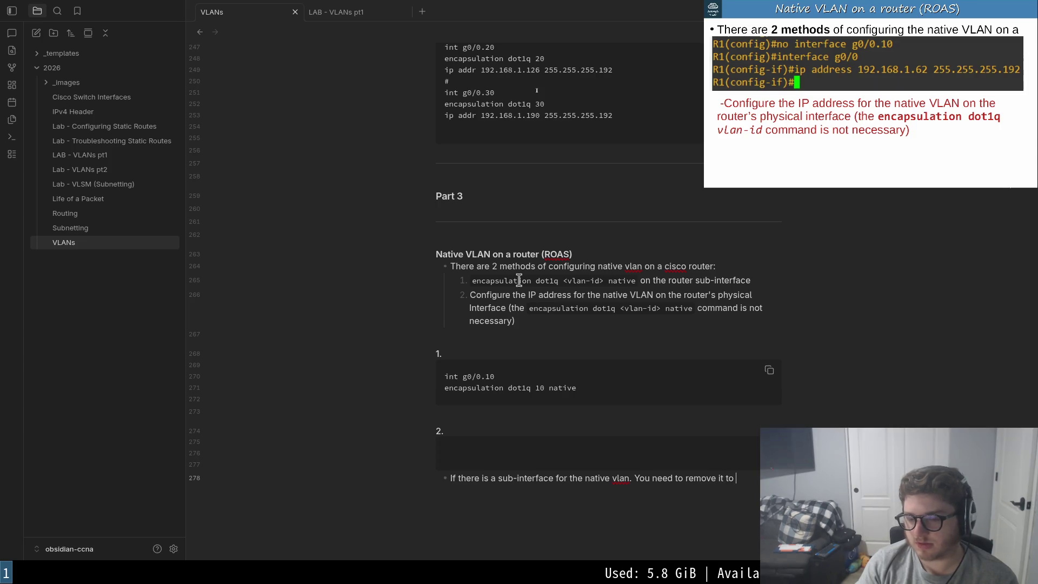
type(" assig")
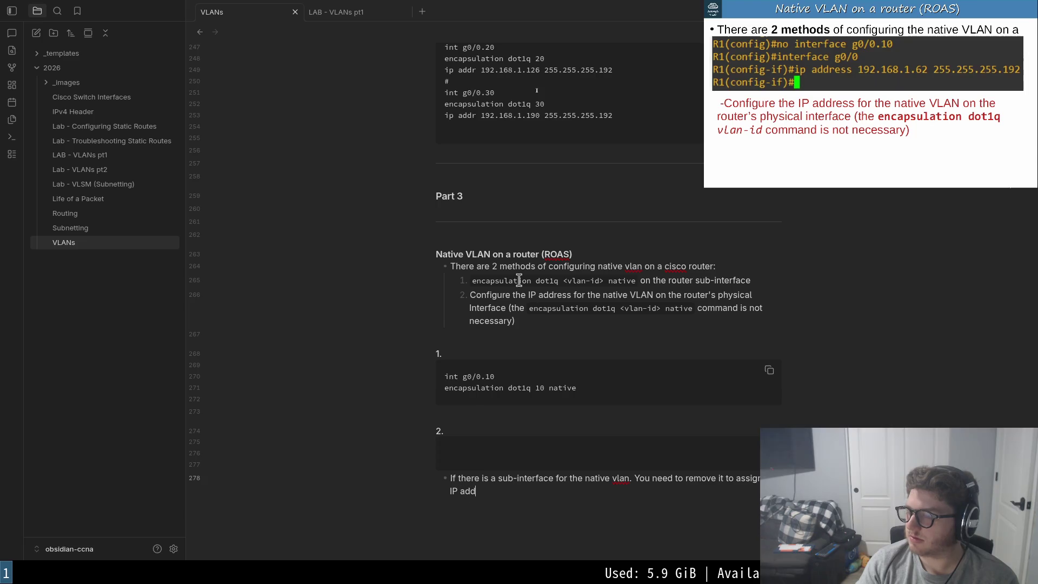
type("r ")
type("he na")
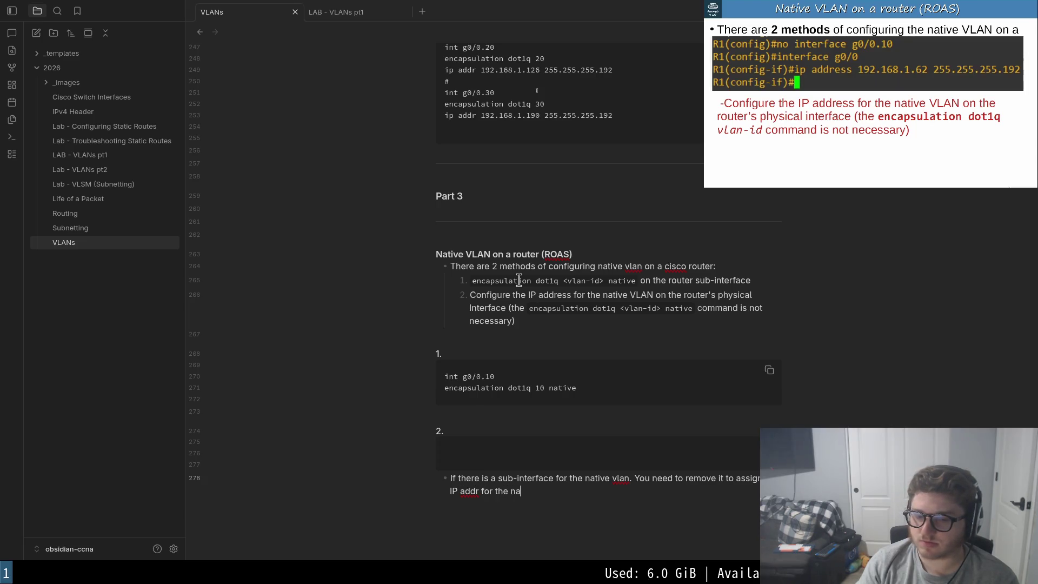
type("vla")
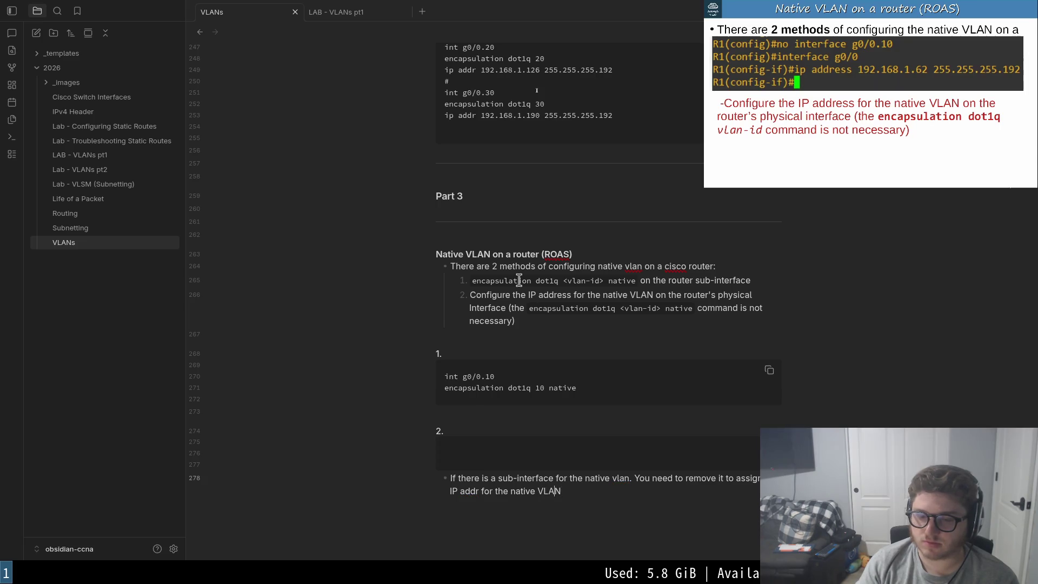
type("ess")
- Finish the bullet on removing the native VLAN sub-interface to assign an IP address, fixing 'addr' to 'address' and 'vlan' to 'VLAN'
key("Escape")
key("0")
key("w")
key("w")
key("w")
key("w")
key("w")
key("w")
key("b")
key("b")
key("b")
key("b")
key("l")
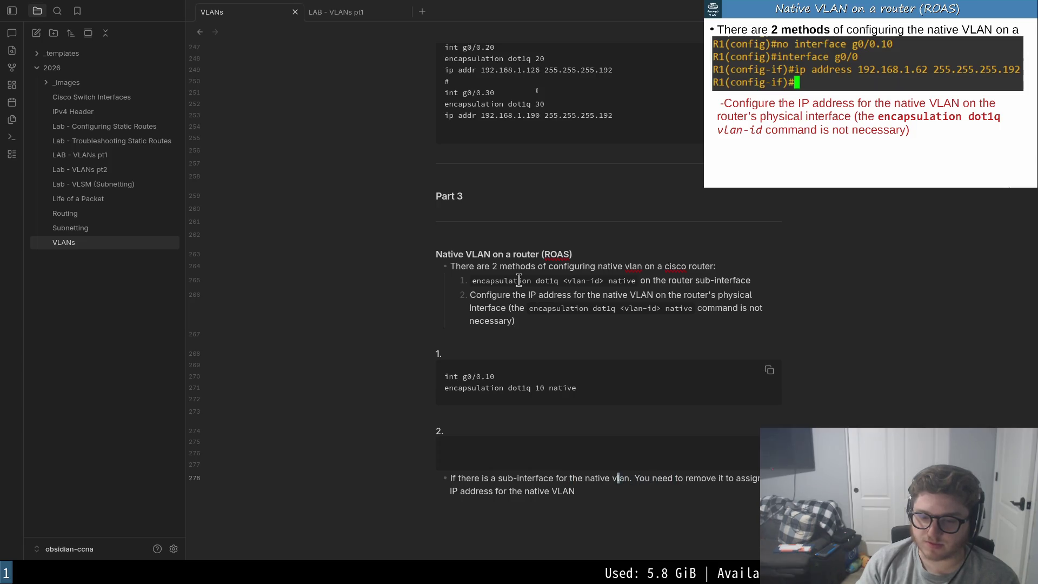
type("ciwVLAN")
- Add 'no interface g0/0.10' and 'int g0/0' lines to method 2's code block
key("Escape")
type("kkino")
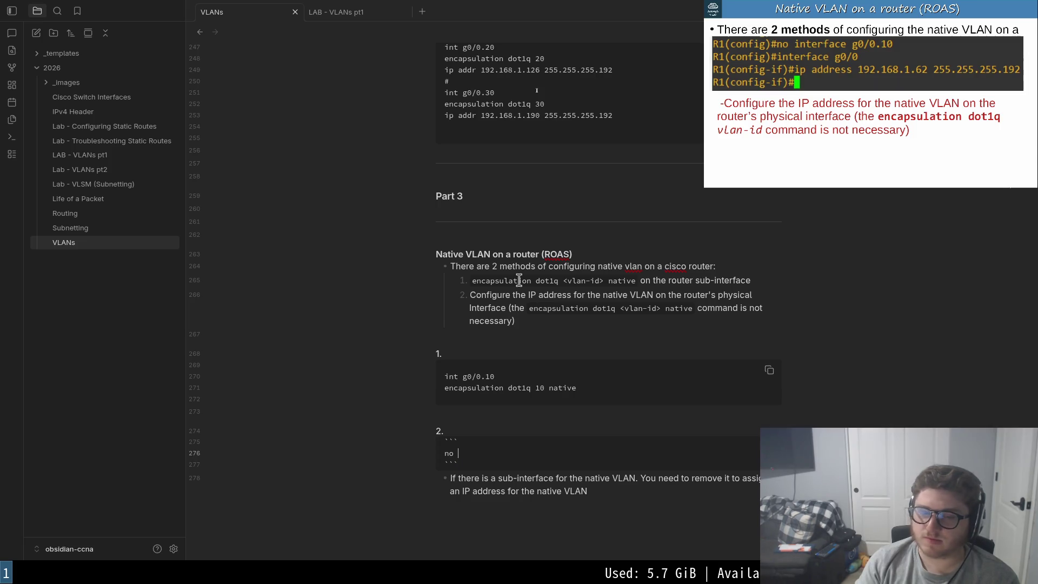
type(" inter")
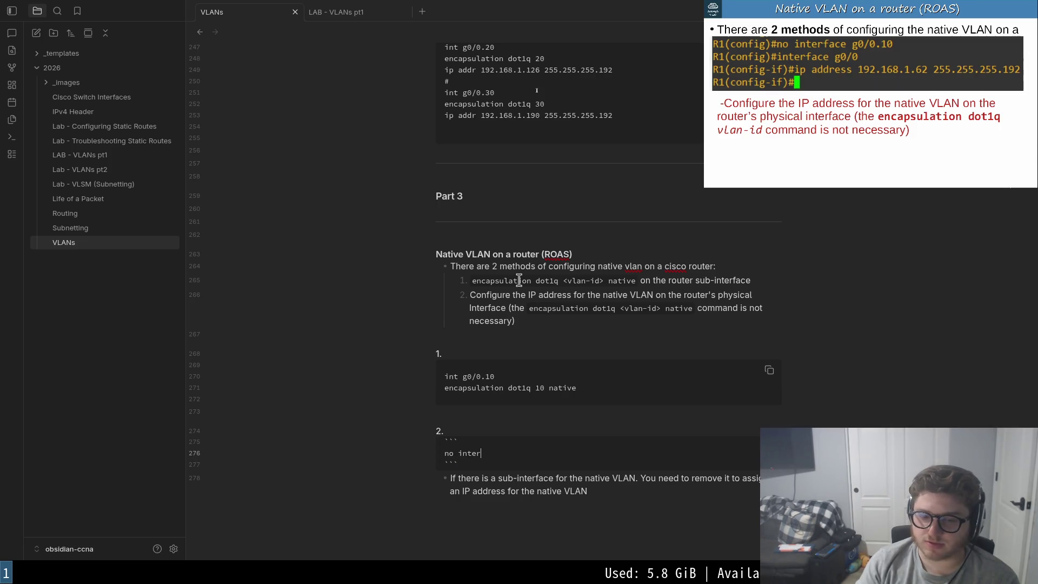
key("BackSpace")
key("BackSpace")
type("c")
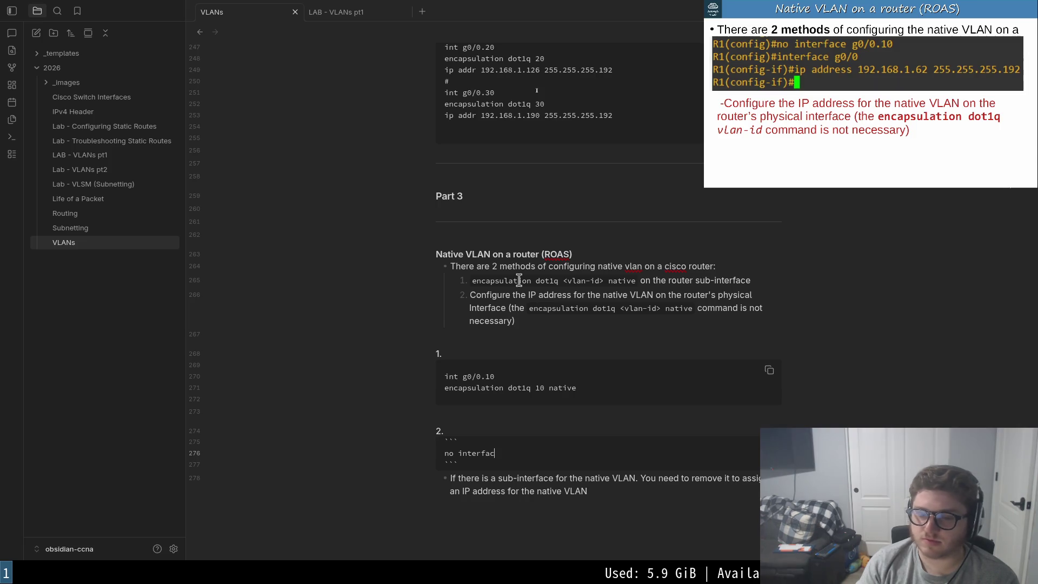
type("e g0/0.10")
key("Return")
type("int")
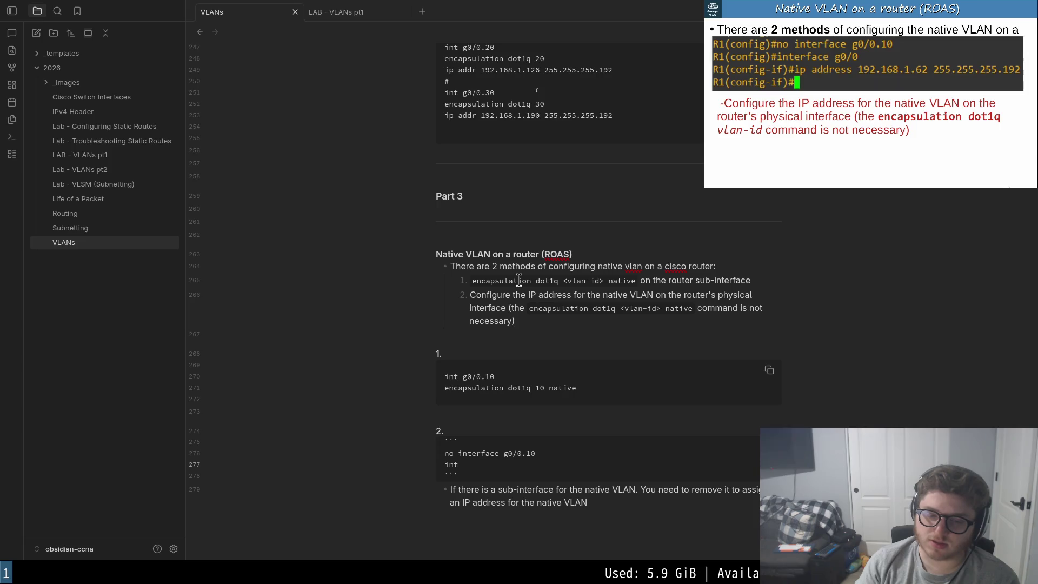
key("BackSpace")
type("nt g0")
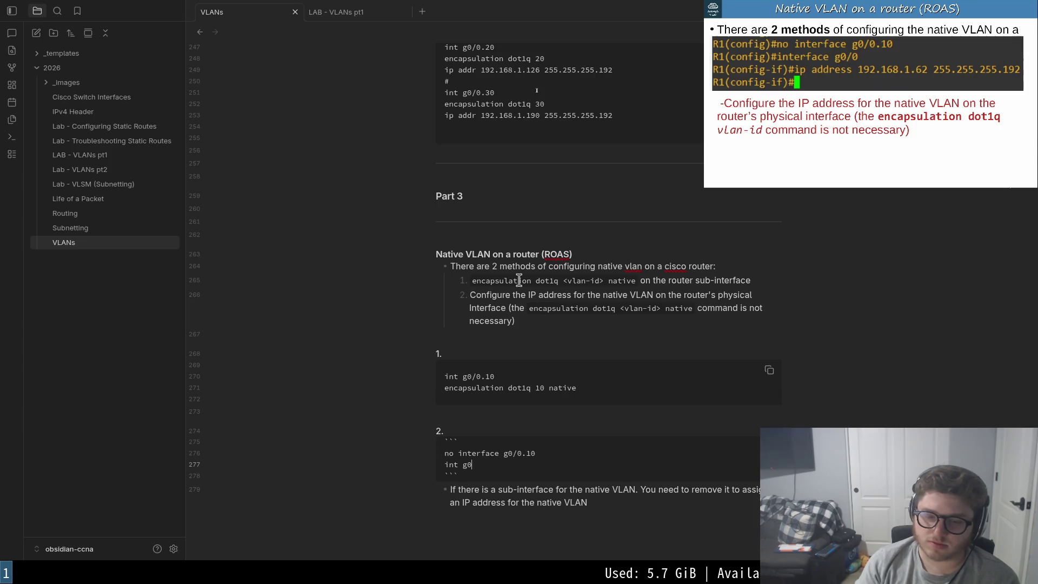
type("/0")
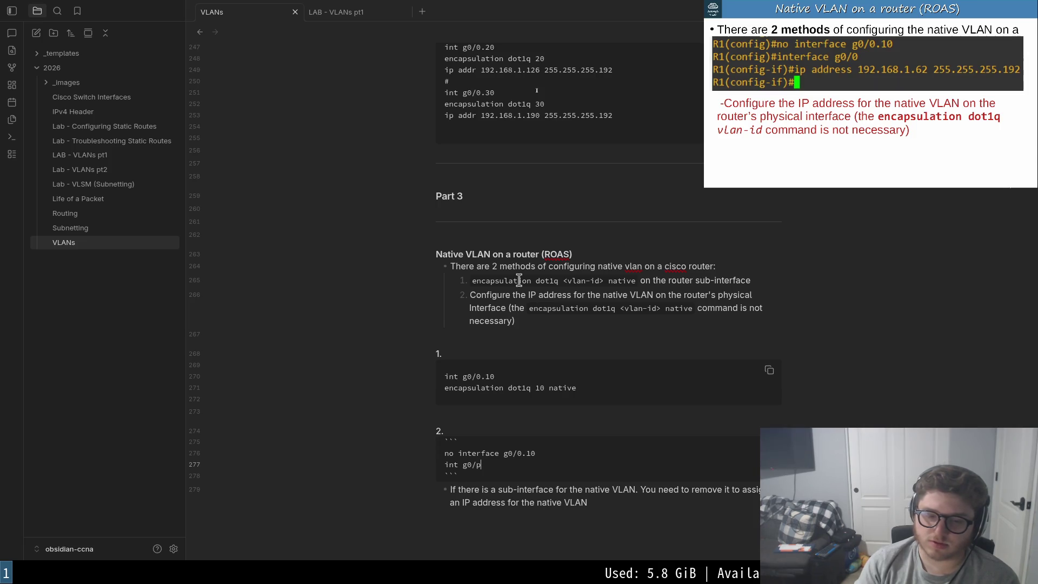
key("Return")
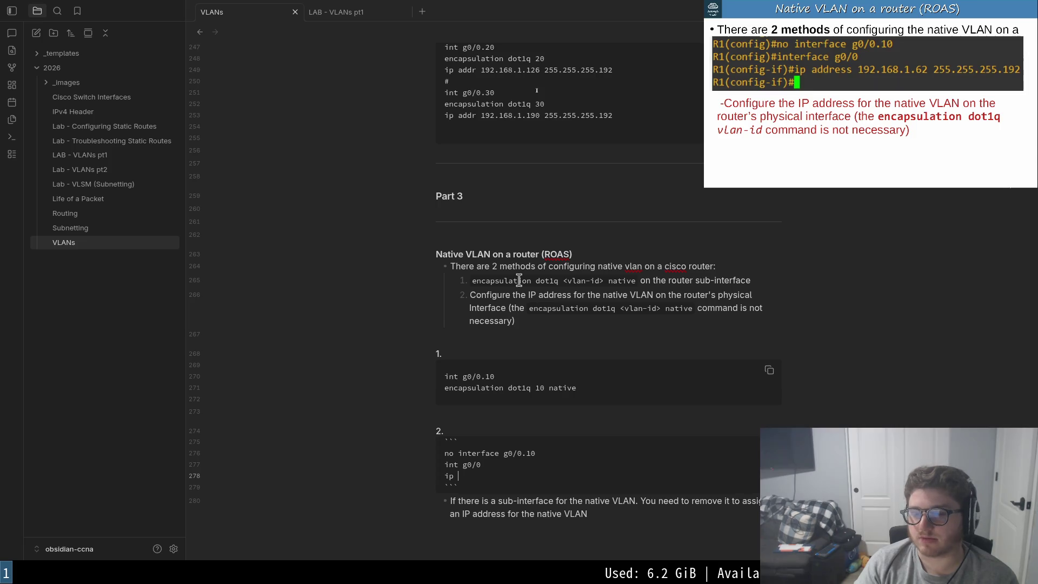
type("addr ")
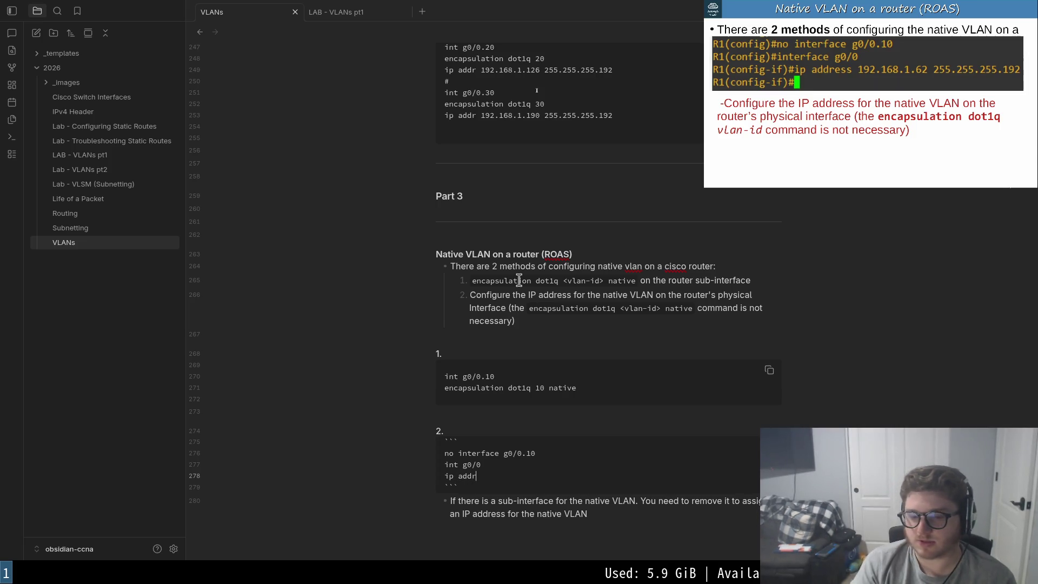
type("ess 192.168.1.6")
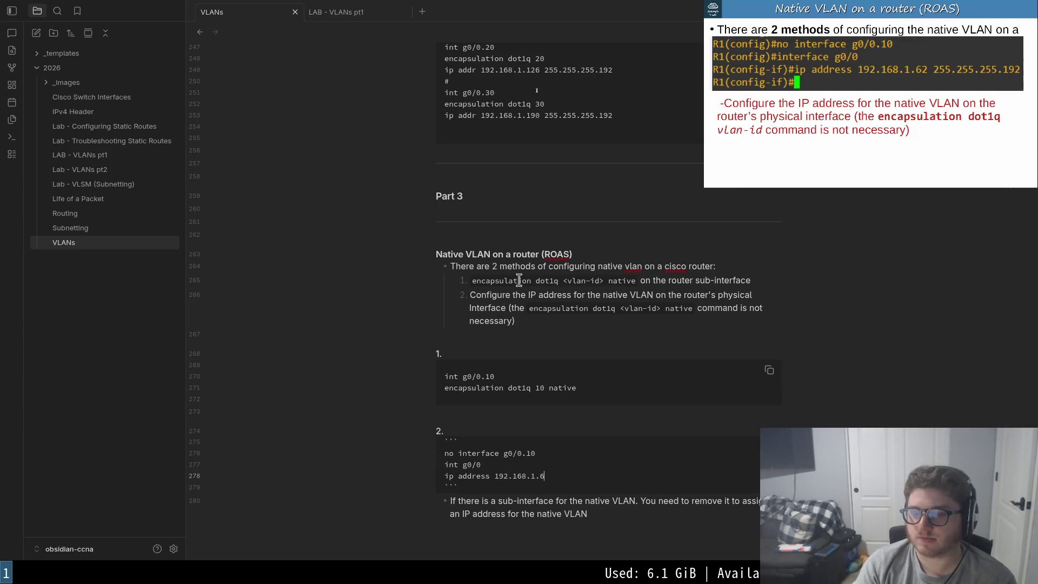
type("2 255.")
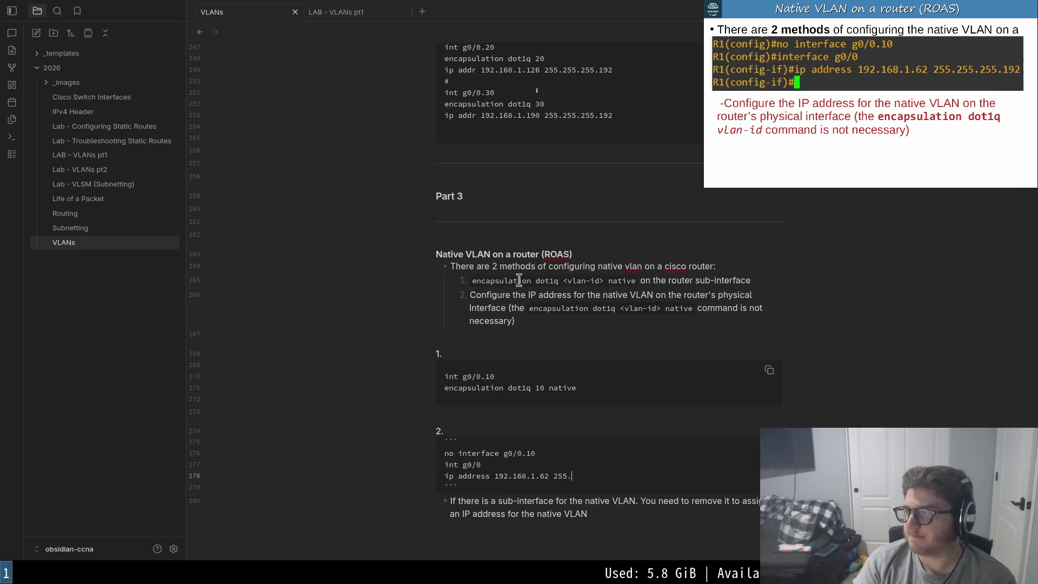
type("255.255.192")
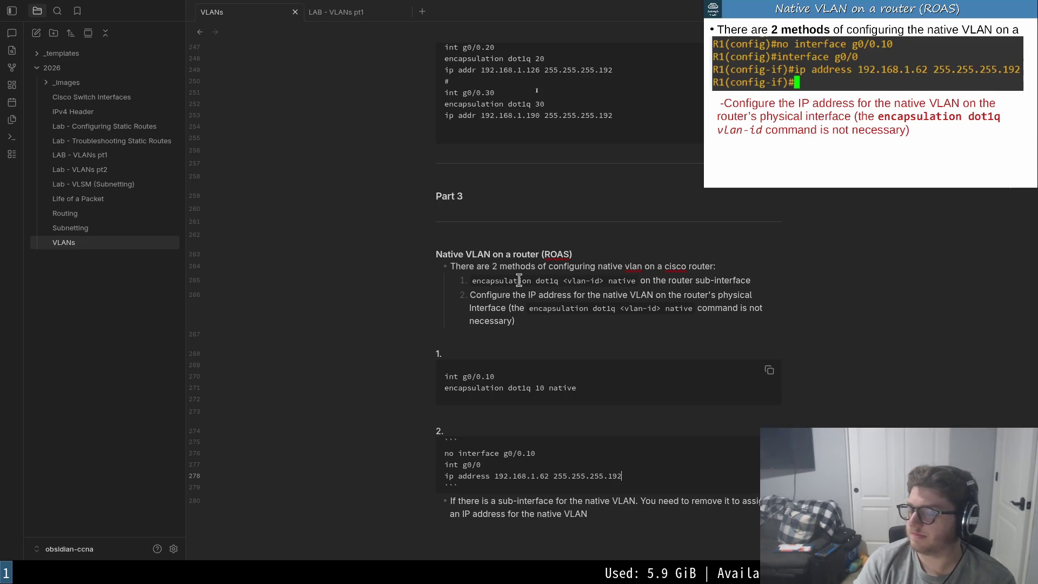
- Add 'ip address 192.168.1.62 255.255.255.192' and a blank line beneath it
key("Escape")
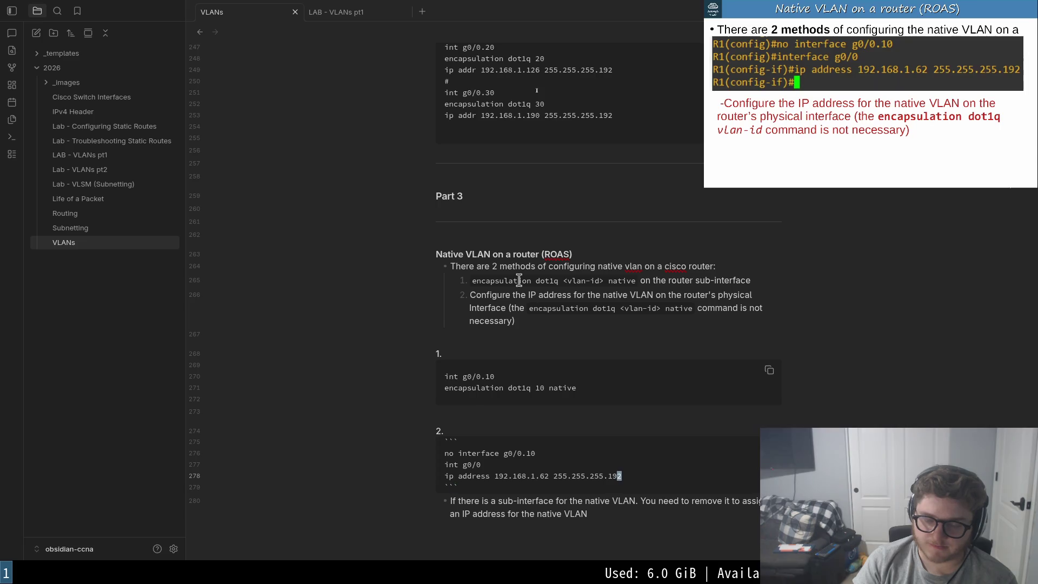
key("Return")
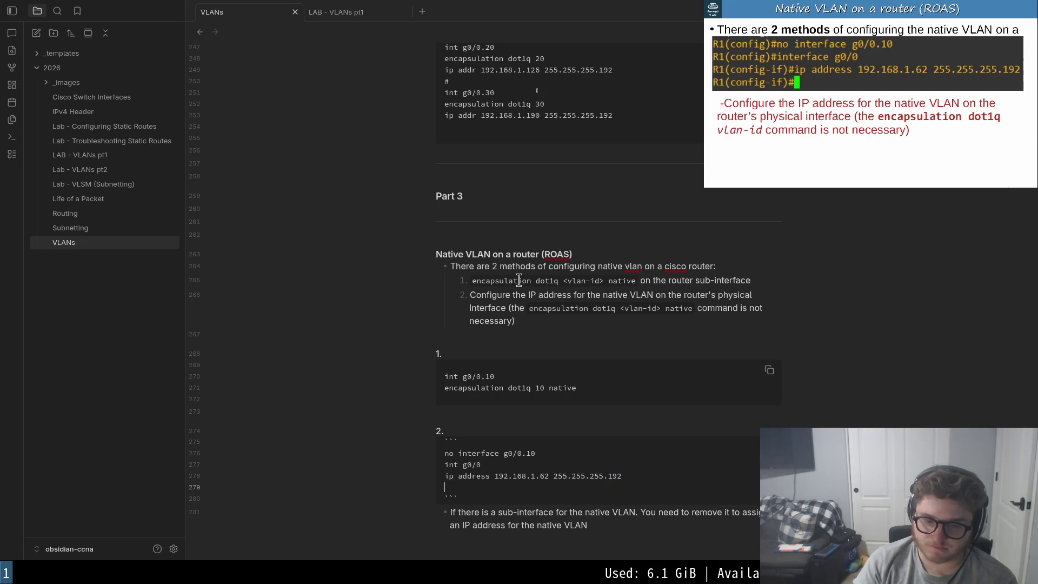
type("#Note the")
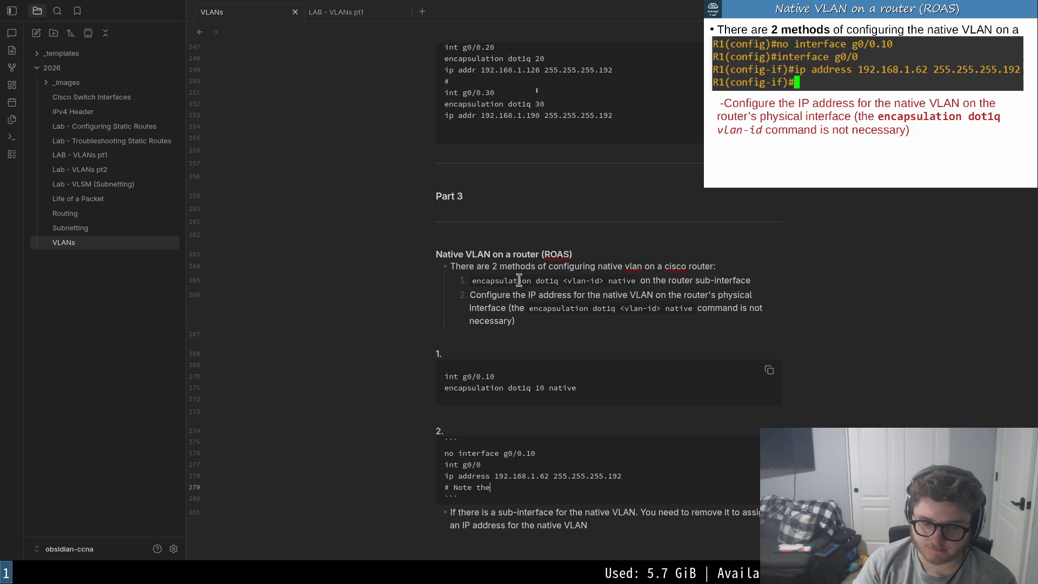
- Remove the draft code-block comment and Note: bullet, leaving a new line below
key("BackSpace")
key("BackSpace")
key("BackSpace")
key("BackSpace")
key("Down")
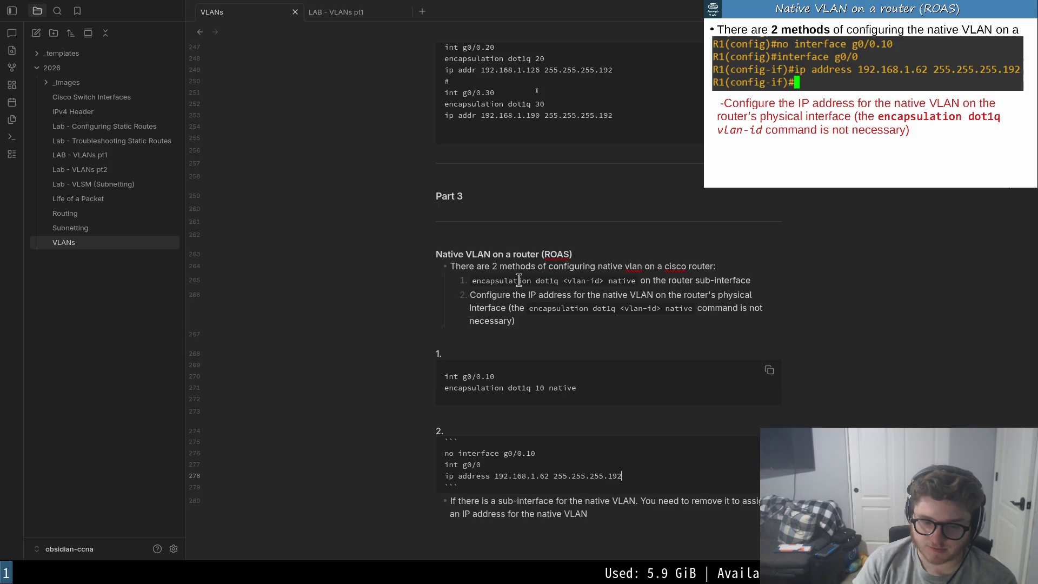
type("- Note:")
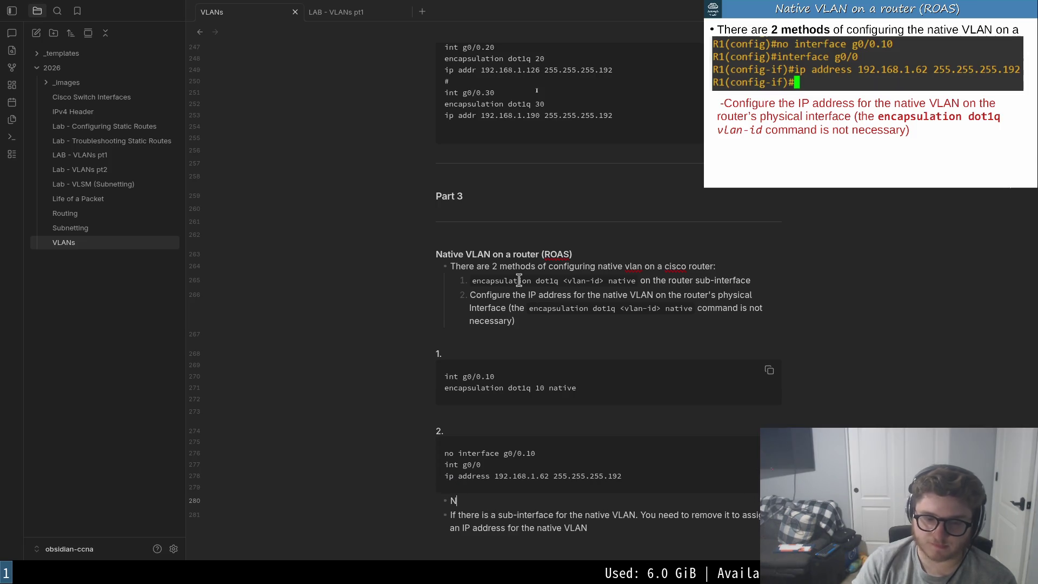
key("BackSpace")
key("BackSpace")
key("BackSpace")
key("BackSpace")
key("BackSpace")
key("BackSpace")
key("BackSpace")
key("Down")
key("Return")
key("Return")
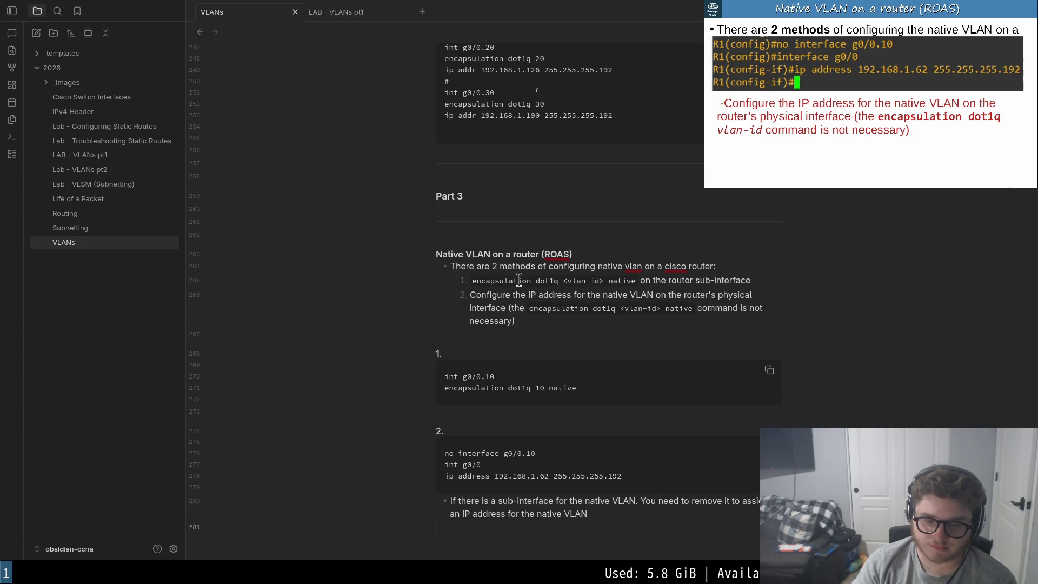
type("he 192")
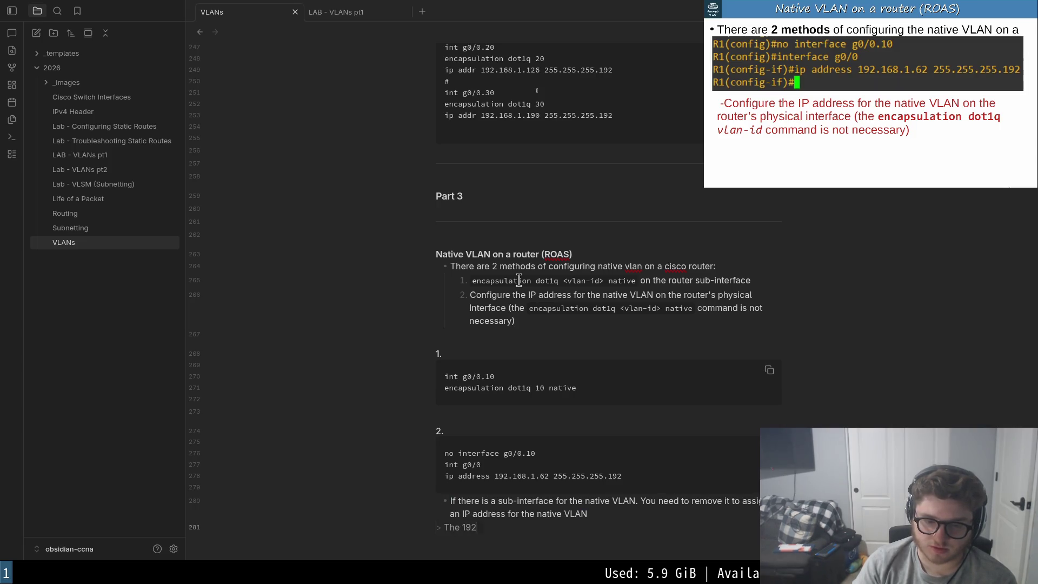
type(".168.1.")
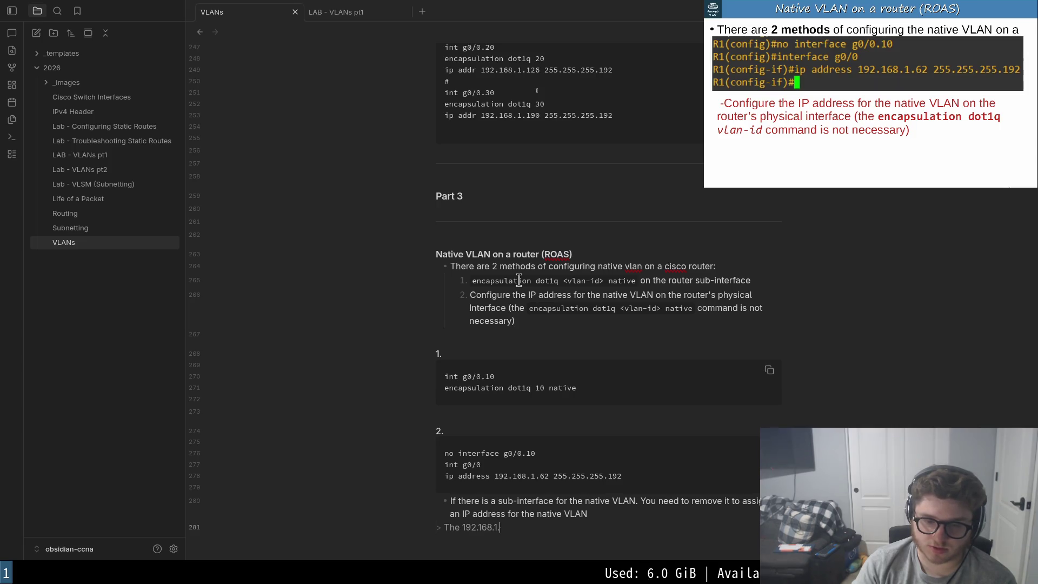
type("62/26 ")
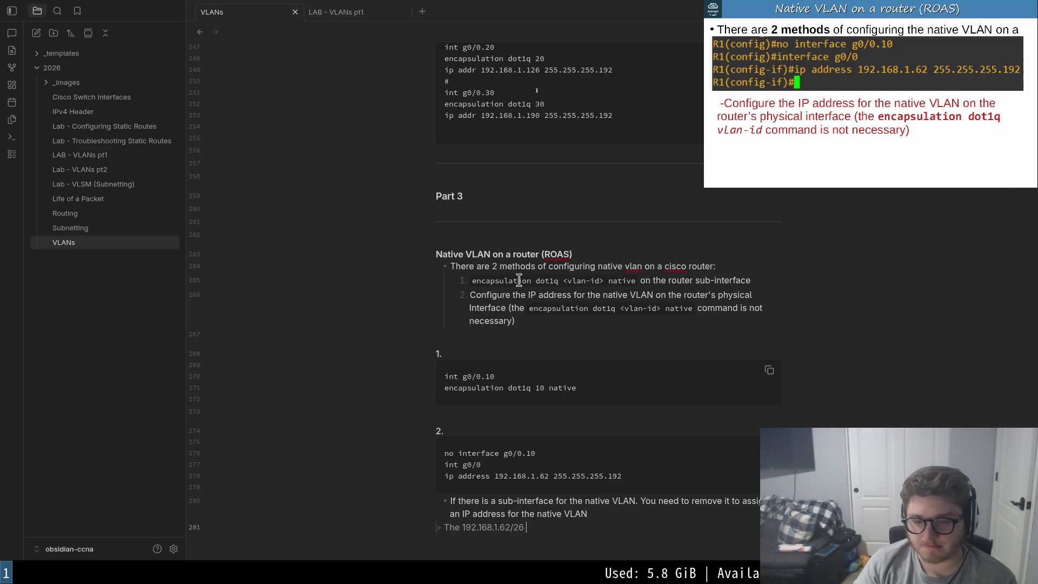
type("add")
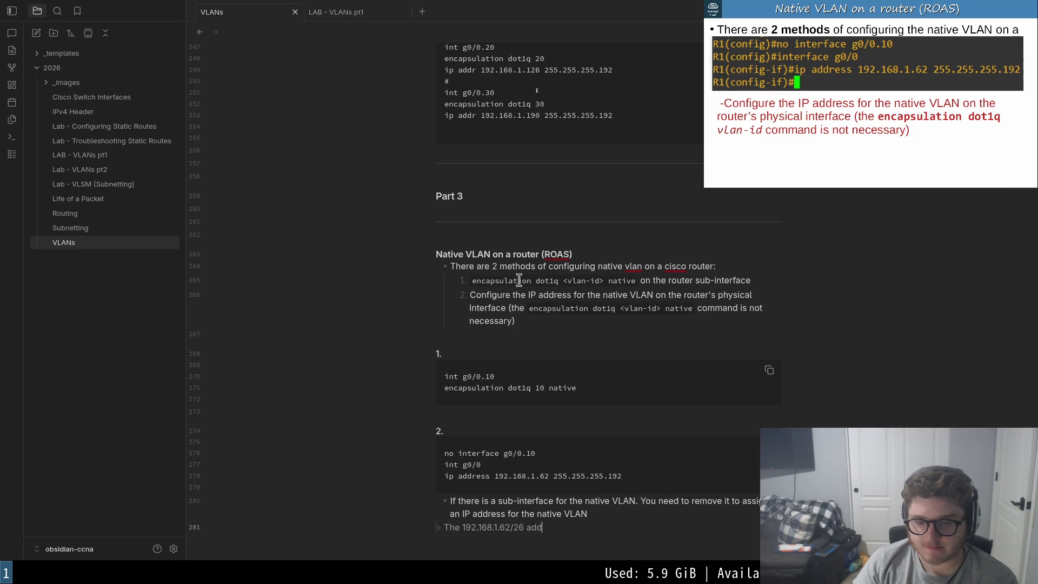
type("ress is for VLAN")
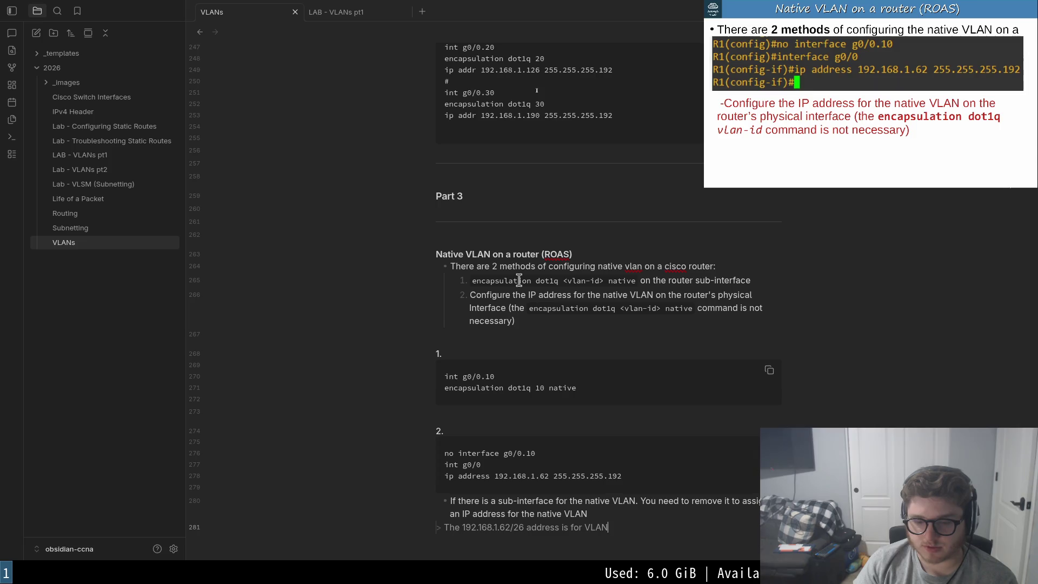
- Write '> The 192.168.1.62/26 address is the subnet for VLAN 10'
key("BackSpace")
key("BackSpace")
key("BackSpace")
key("BackSpace")
type("the subnet for ")
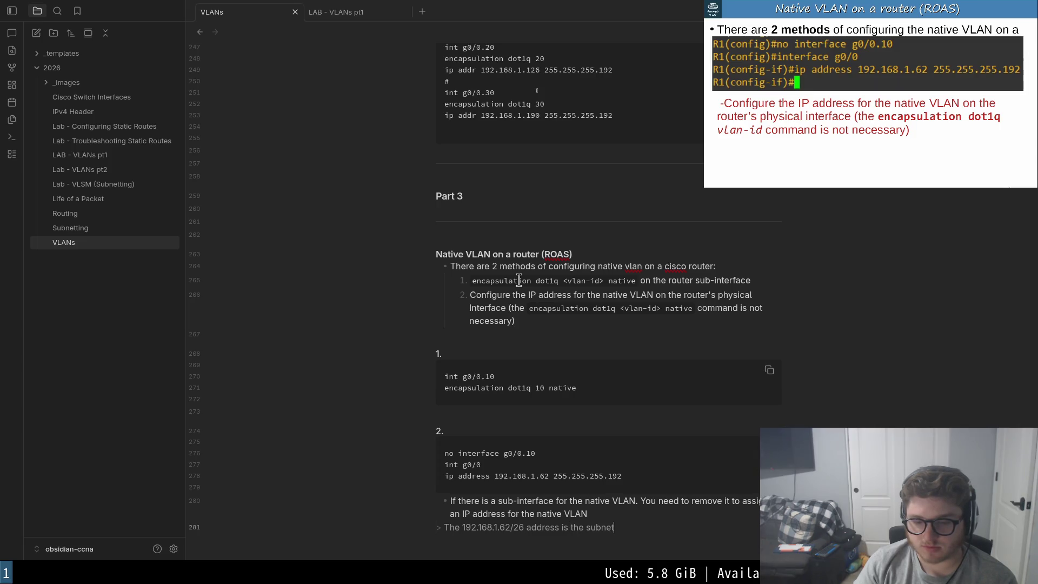
type("VLAN 10")
key("Up")
key("Up")
key("Up")
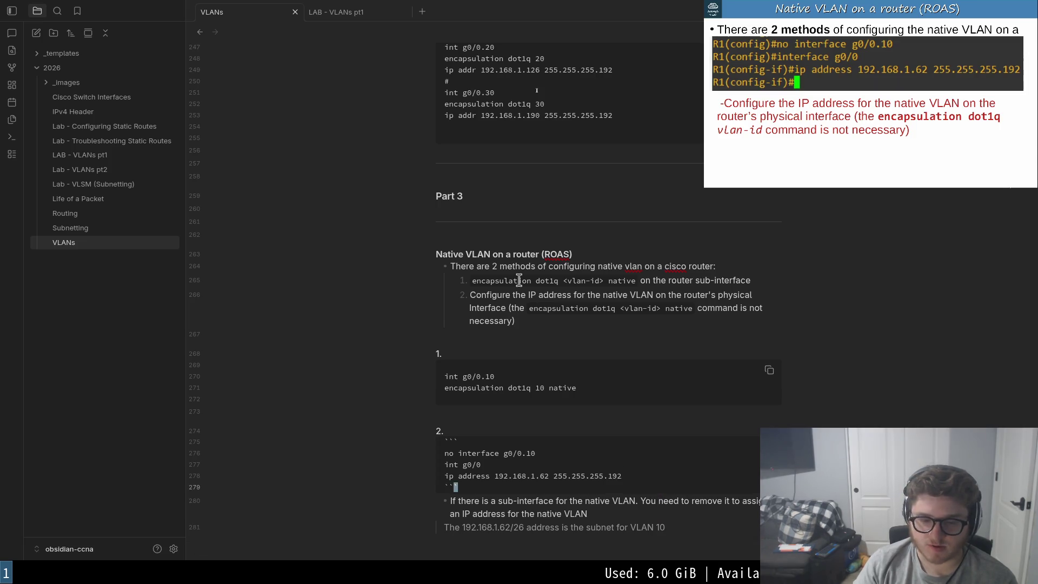
key("Down")
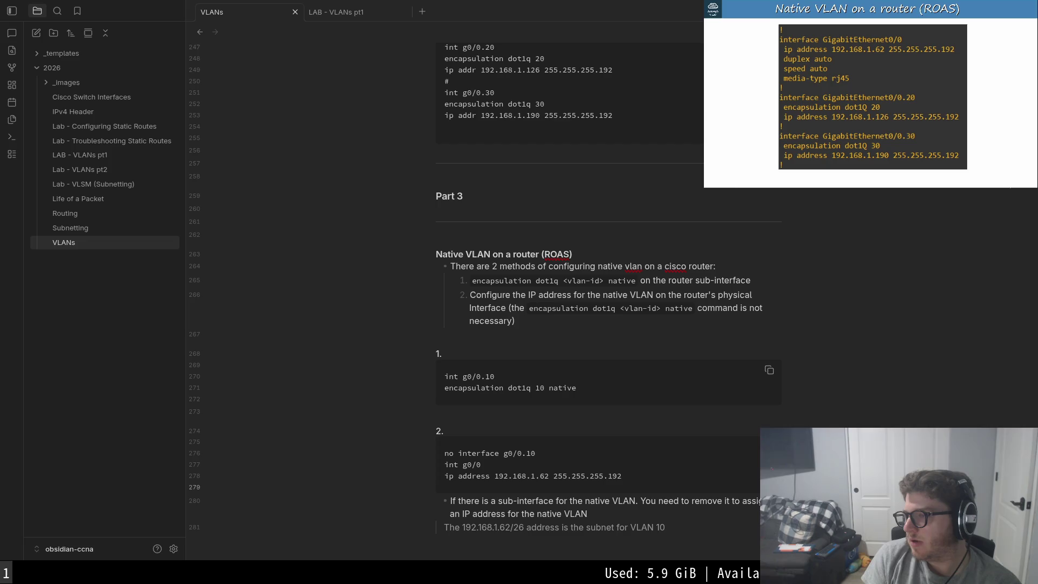
mouse_move(870, 93)
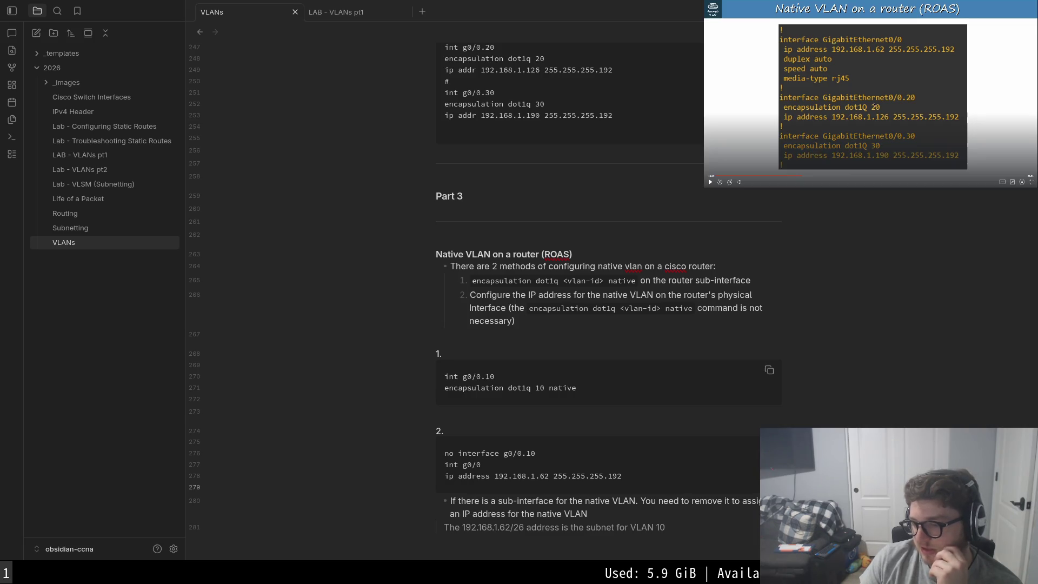
scroll(670, 352, "up", 5)
scroll(670, 352, "up", 5)
scroll(673, 347, "up", 5)
scroll(672, 348, "up", 5)
scroll(690, 324, "up", 2)
scroll(710, 311, "down", 2)
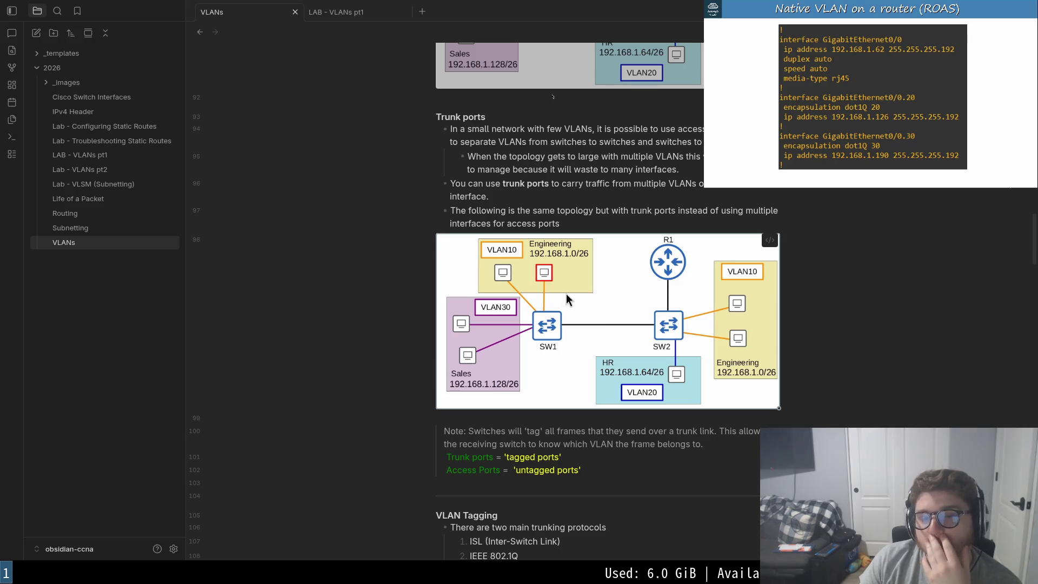
scroll(567, 293, "down", 5)
scroll(568, 292, "down", 5)
scroll(567, 292, "down", 5)
scroll(569, 290, "down", 5)
scroll(569, 292, "down", 2)
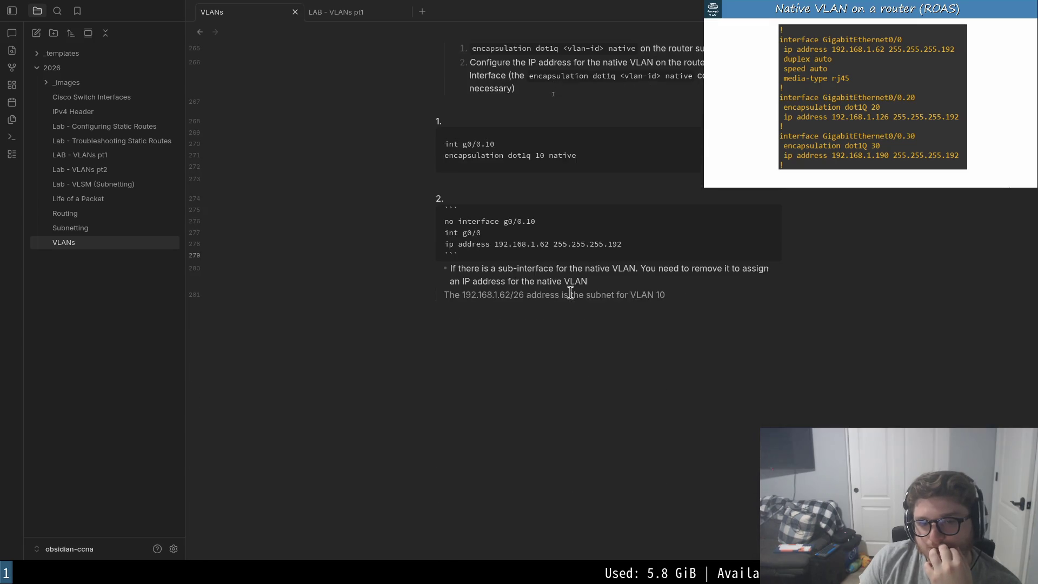
scroll(571, 290, "up", 1)
left_click(689, 371)
left_click_drag(673, 360, 317, 234)
left_click(722, 359)
left_click_drag(724, 359, 420, 255)
left_click(727, 361)
mouse_move(871, 97)
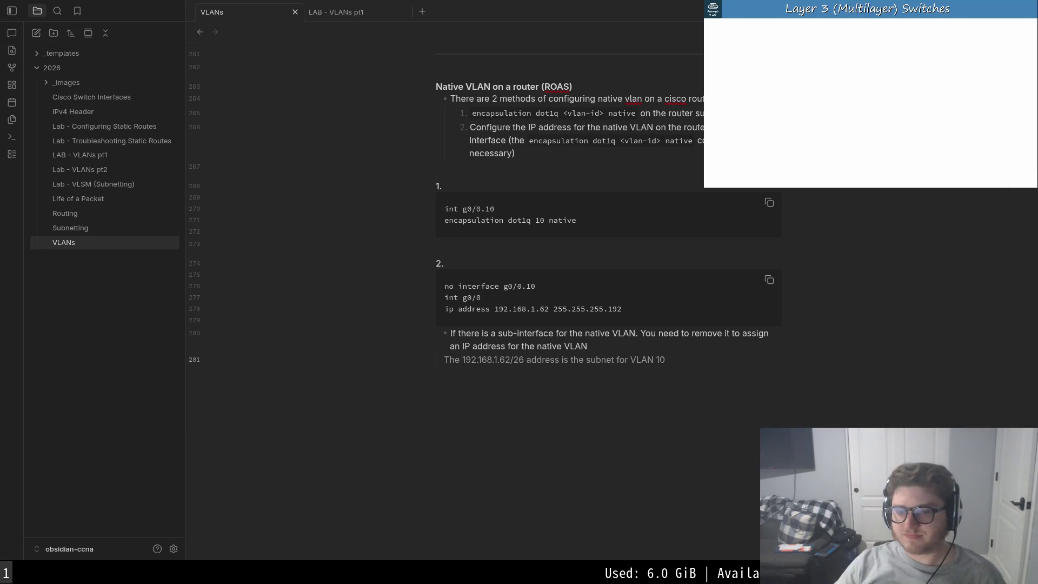
left_click(667, 360)
- Add a '---' divider and the heading '## Layer 3 (Multi-layer) Switches'
key("Return")
type("--")
key("Return")
type("## ")
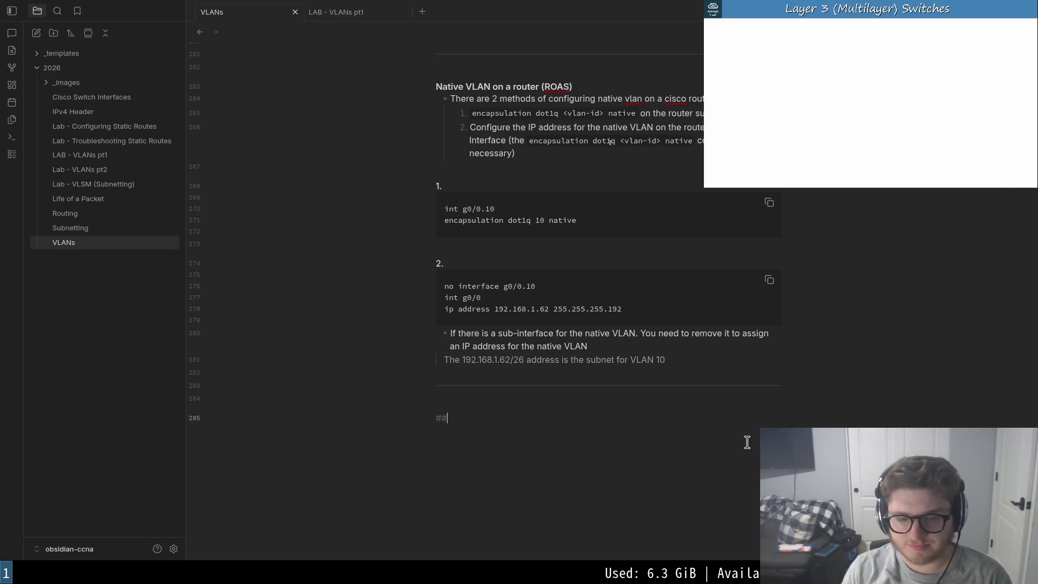
type("Layer 3 s")
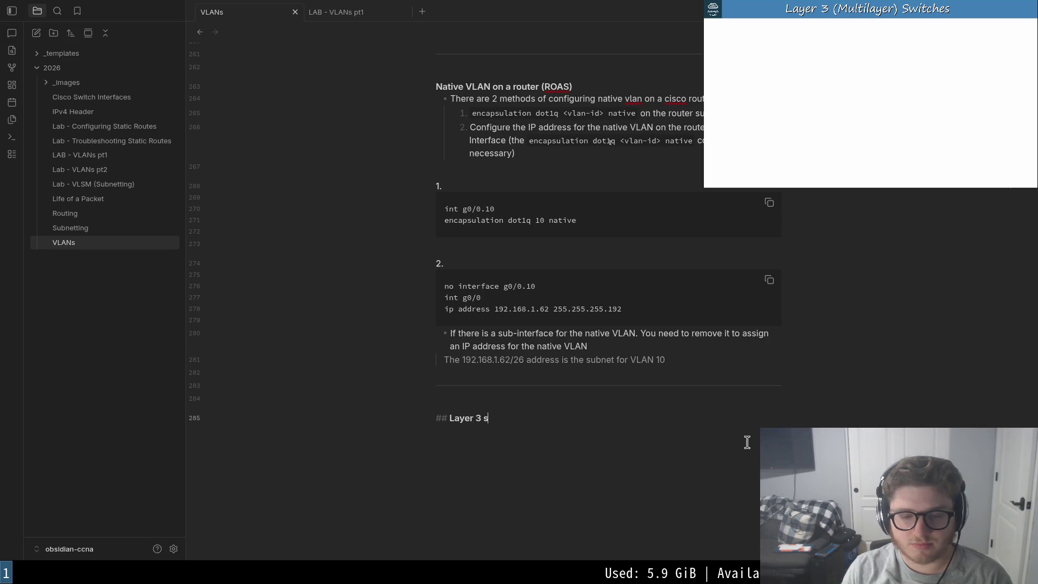
key("BackSpace")
type("Switch")
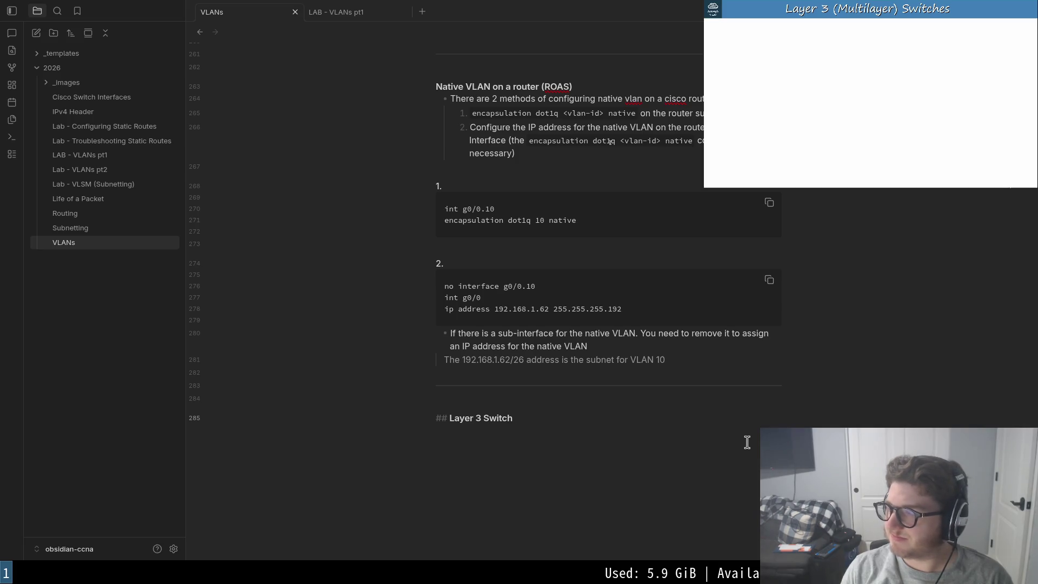
key("Left")
key("Left")
key("Left")
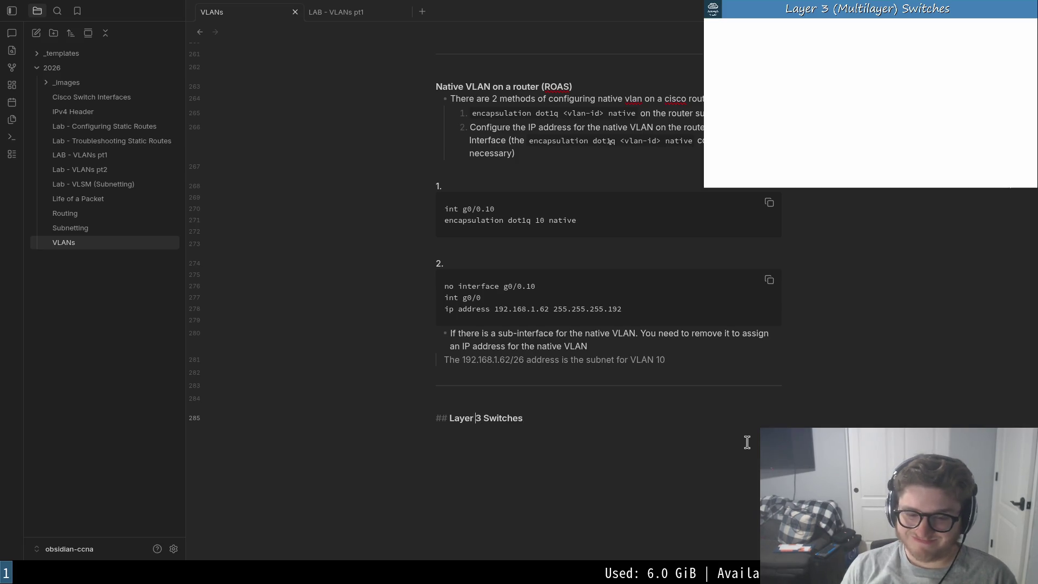
key("Right")
type("(Multilayer)")
key("Left")
key("Left")
key("Left")
key("Left")
key("Left")
type("-")
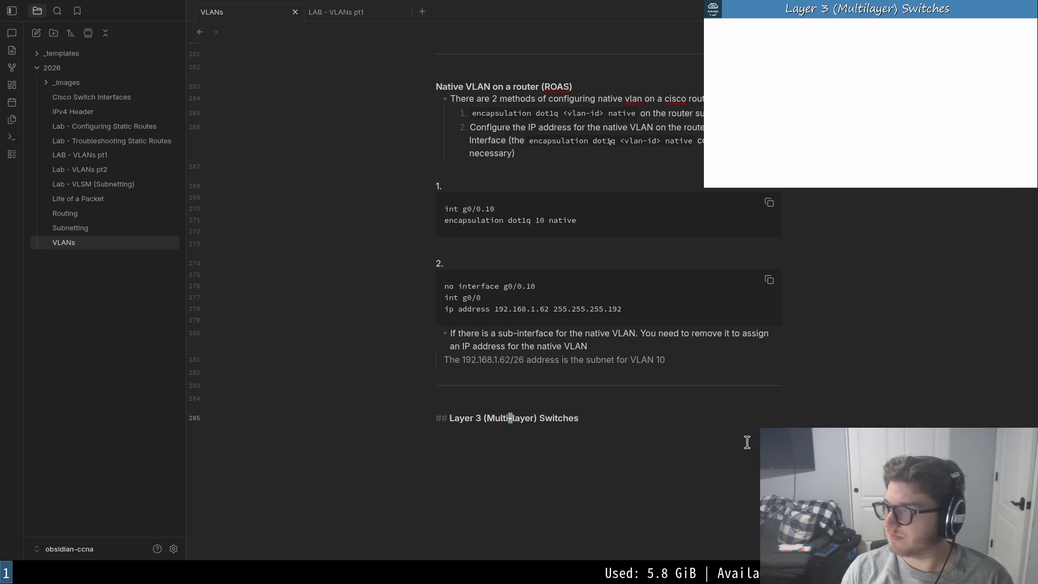
- Resume the lecture video and open an empty line below the new heading
left_click(872, 97)
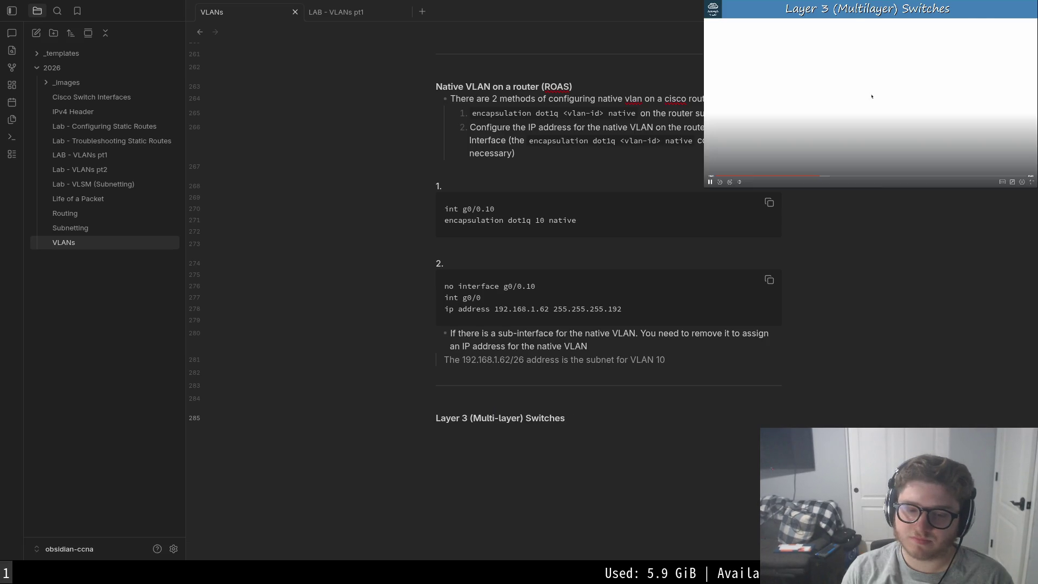
key("alt+Tab")
key("Return")
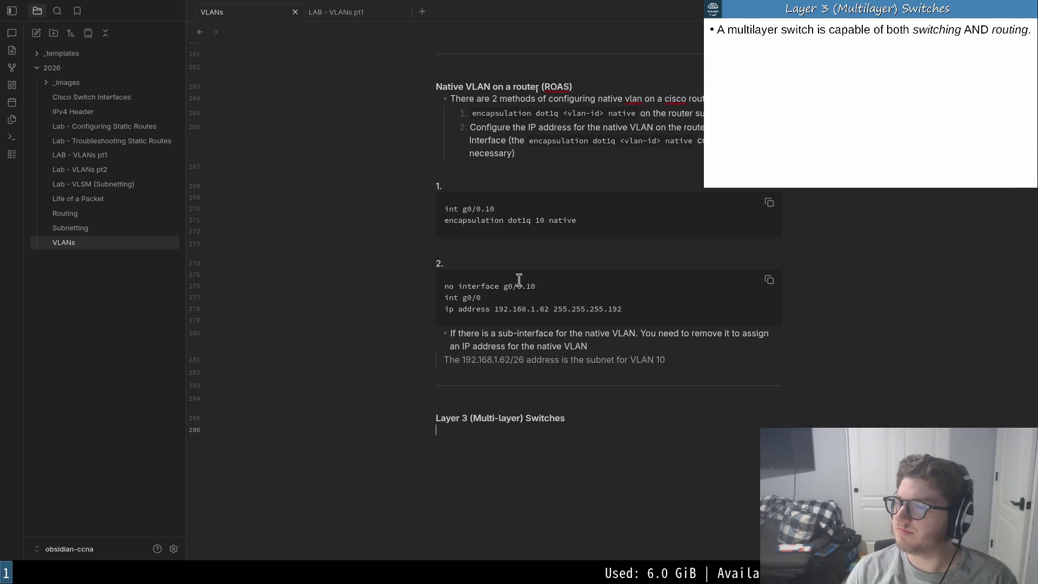
- Write the bullet 'A multi-layer switch is capable of both switching AND routing'
key("BackSpace")
key("BackSpace")
key("Return")
key("Return")
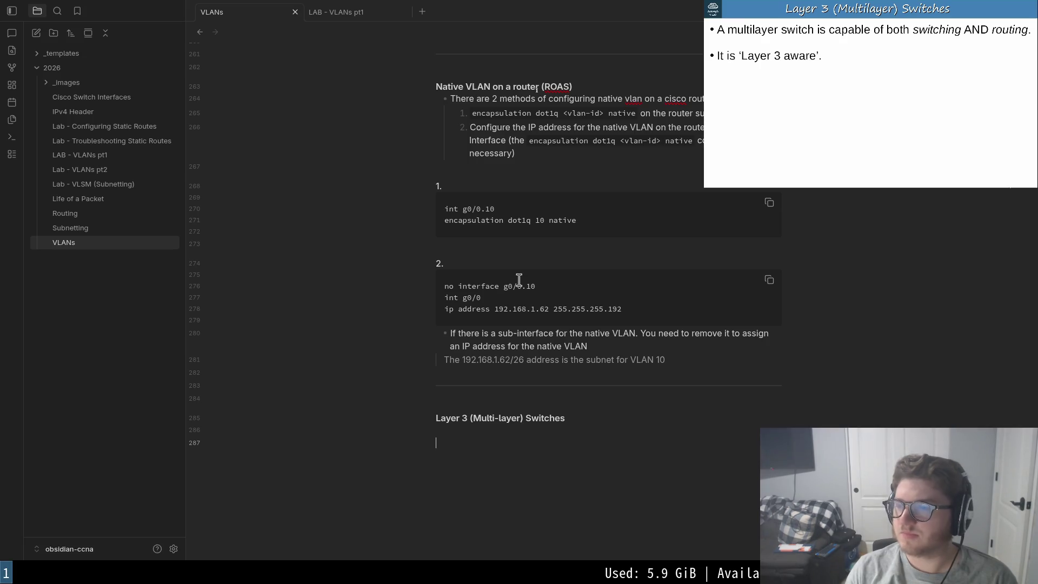
type("- A muli")
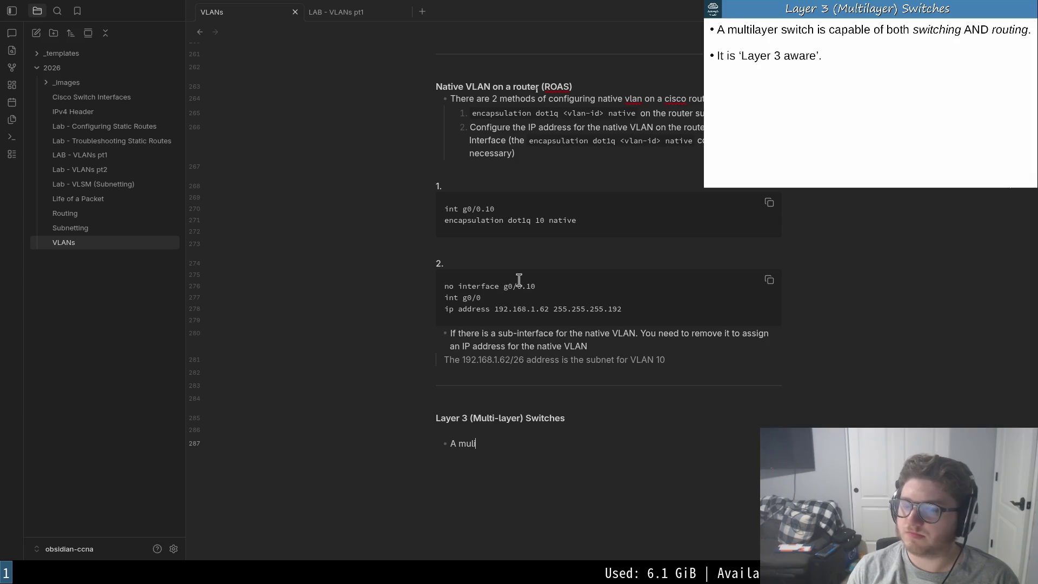
type(" switch is cab")
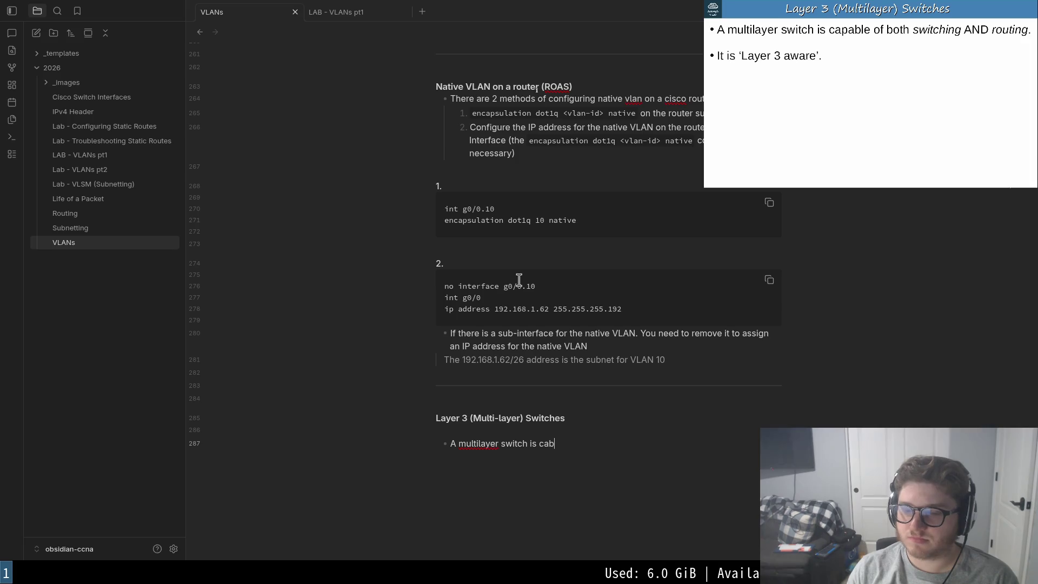
key("BackSpace")
type("pable of s")
key("BackSpace")
type("both switching")
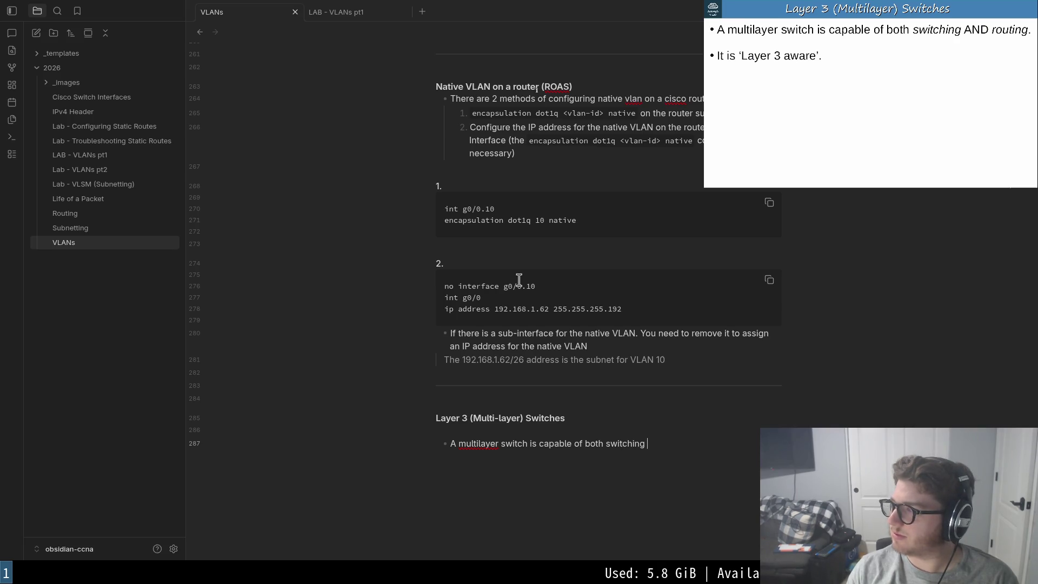
key("BackSpace")
key("BackSpace")
key("BackSpace")
type("A")
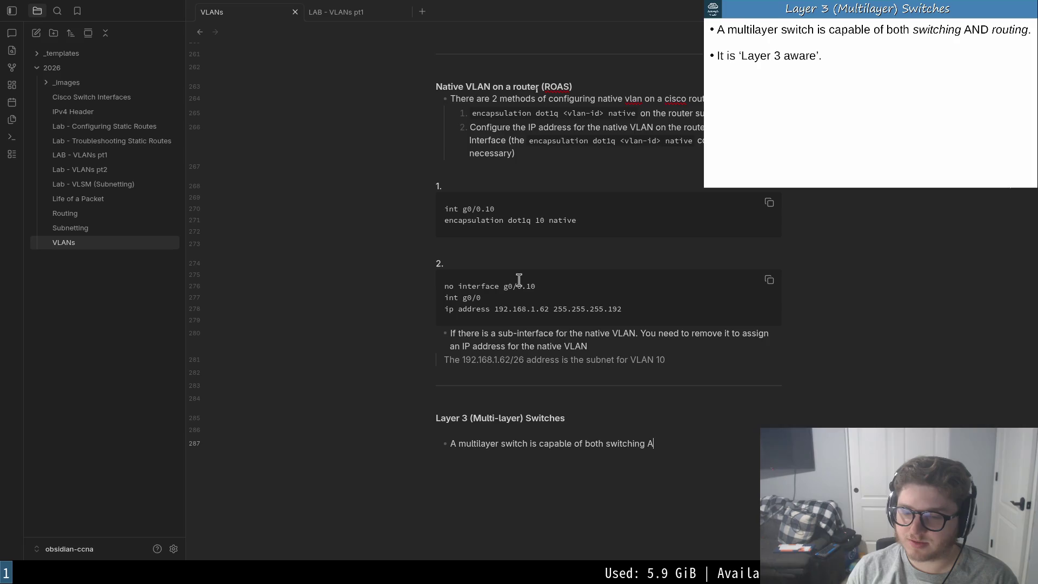
type("ND routing")
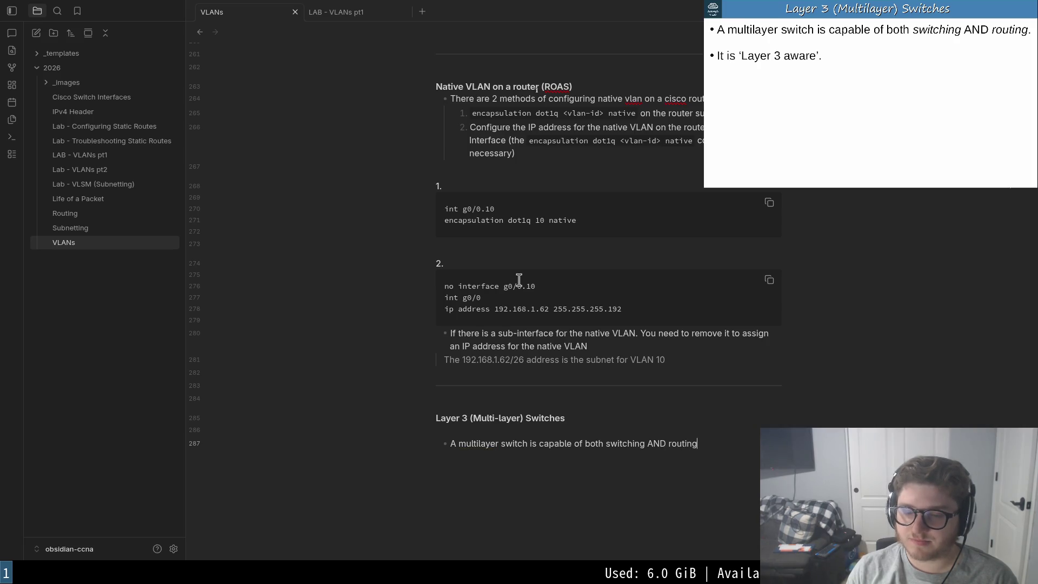
type("a")
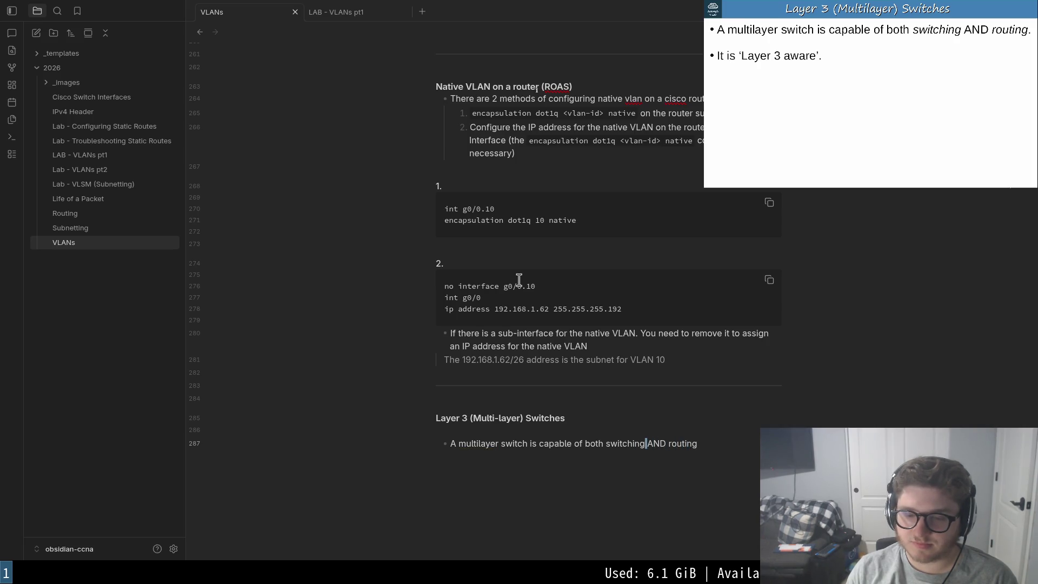
type("v")
- Bold the words 'switching' and 'routing' in the bullet using Vim selections
key("b")
key("b")
key("Escape")
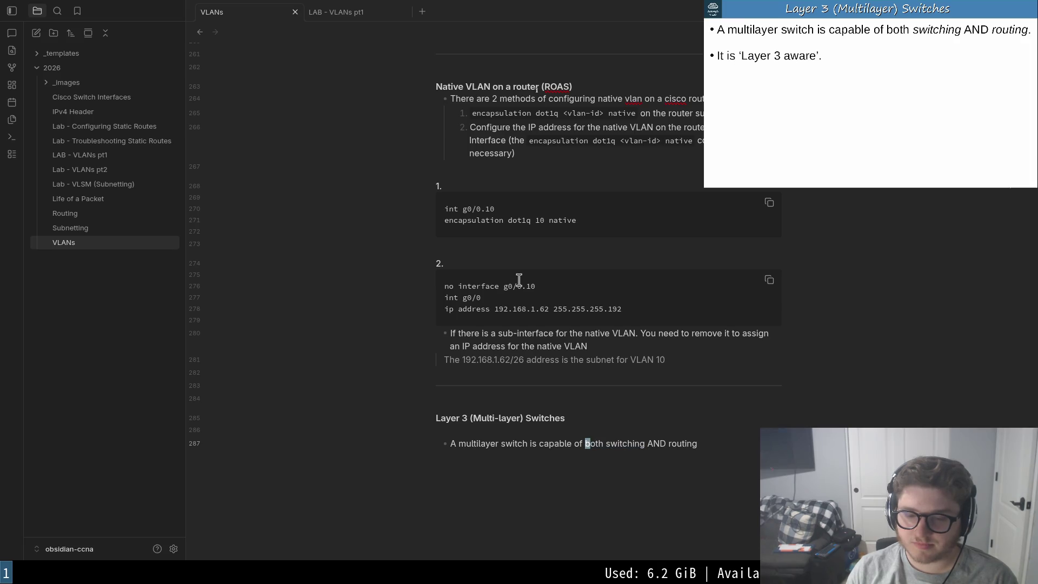
key("w")
key("i")
key("v")
key("e")
key("ctrl+b")
key("$")
key("b")
key("v")
key("e")
key("ctrl+b")
key("b")
key("b")
key("b")
key("b")
key("b")
key("b")
type("a-")
- End the bullet with a period and begin a second bullet '- It'
key("Escape")
type("A")
type(".")
key("Return")
type("- ")
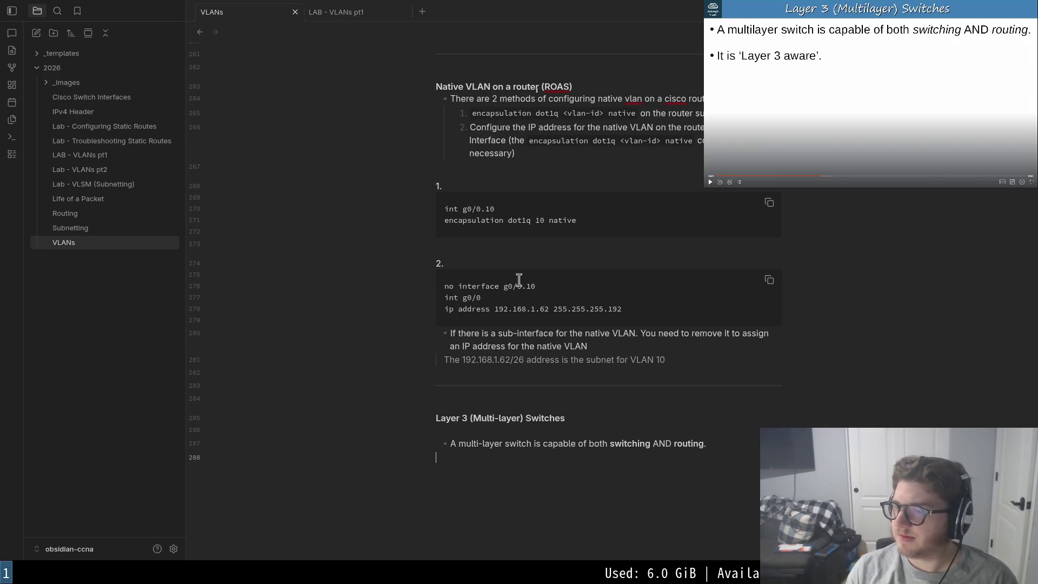
type("It")
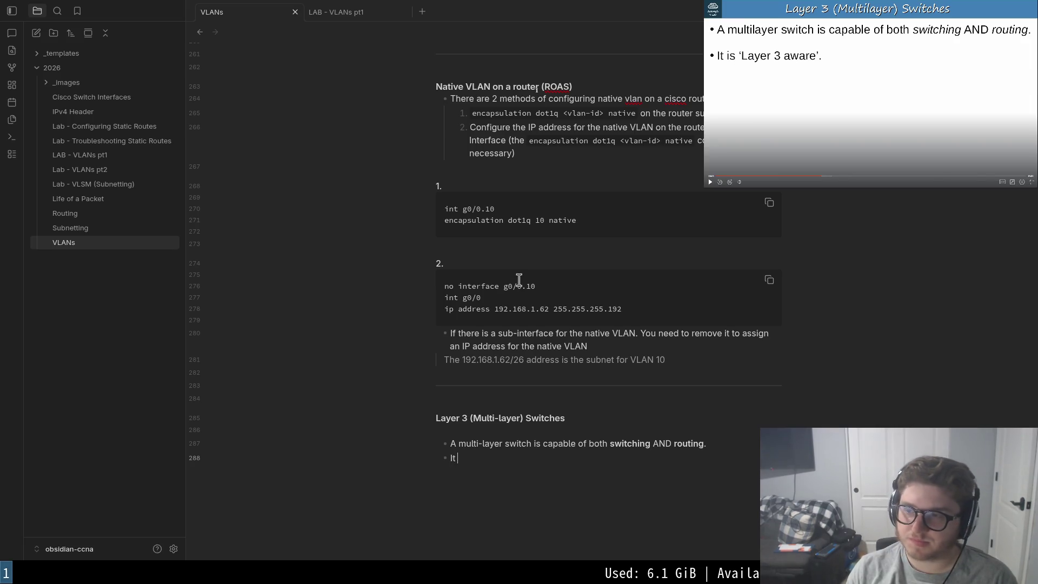
type(" is '")
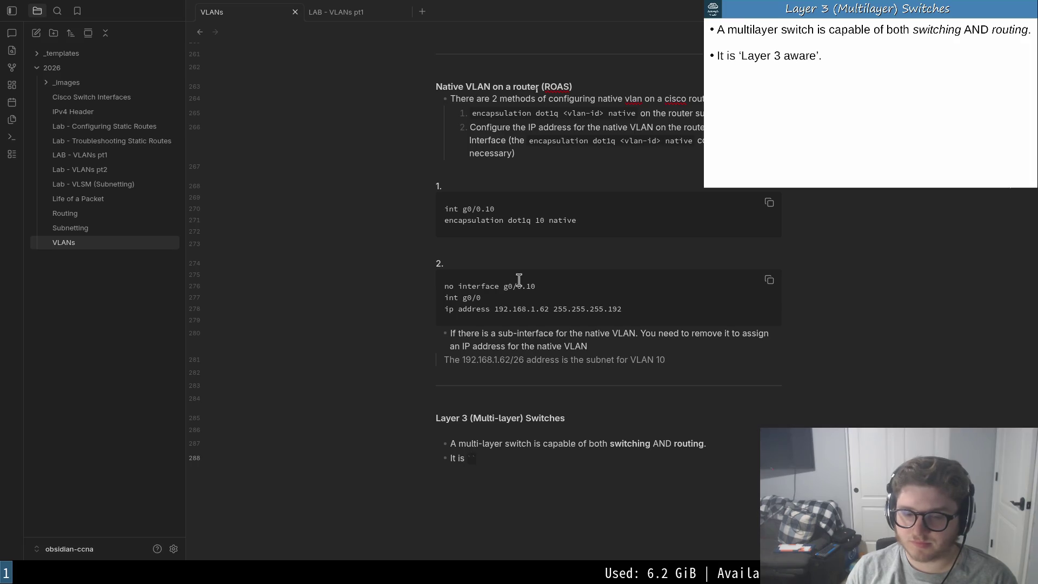
type("Laye")
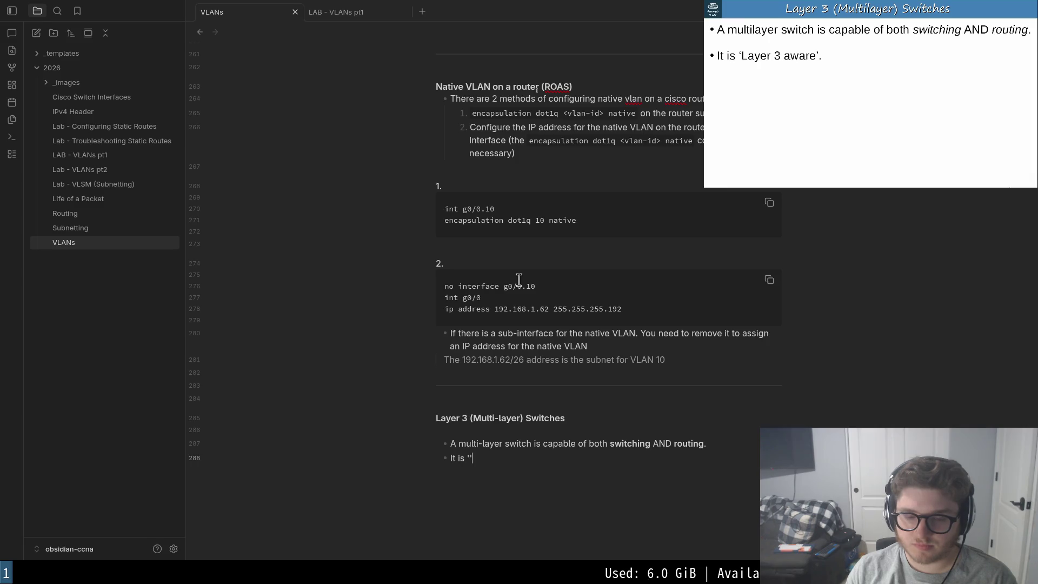
type("ayer 3")
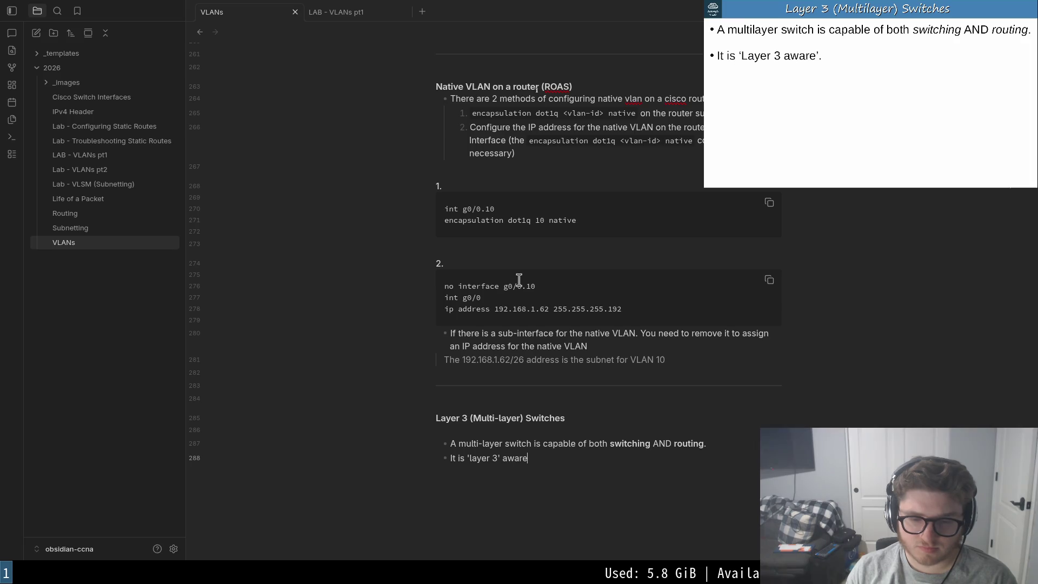
type(".")
- Write the bullet "It is 'layer 3 aware'.", remove the stray apostrophe, and open a new line
key("Return")
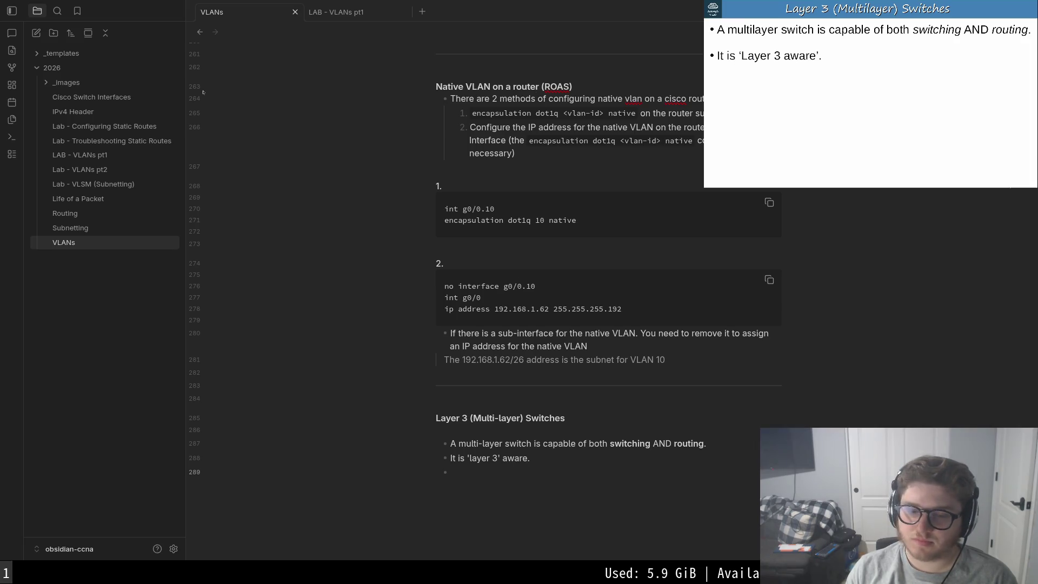
key("Up")
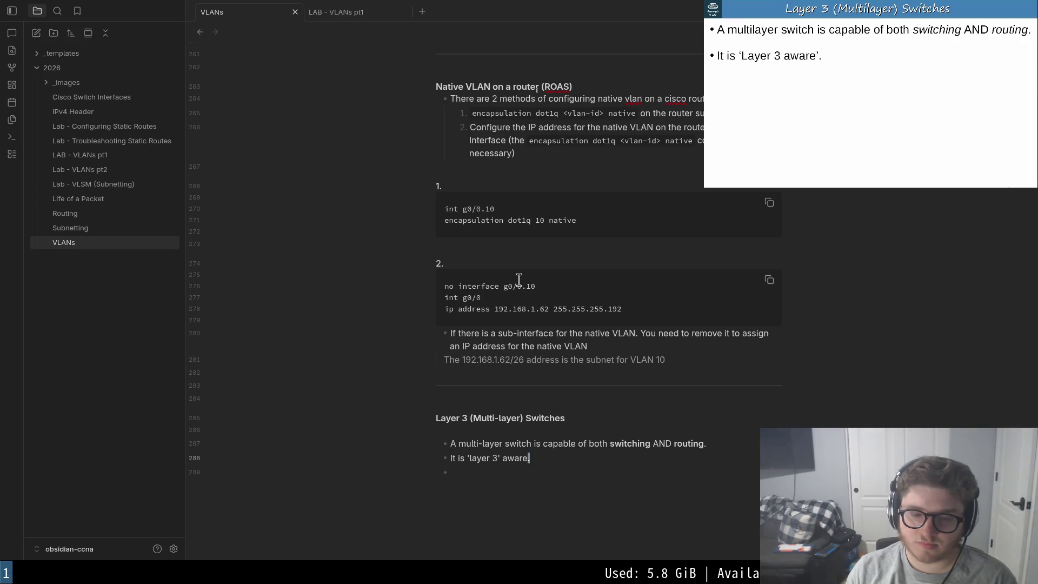
key("h")
key("h")
key("h")
key("x")
key("e")
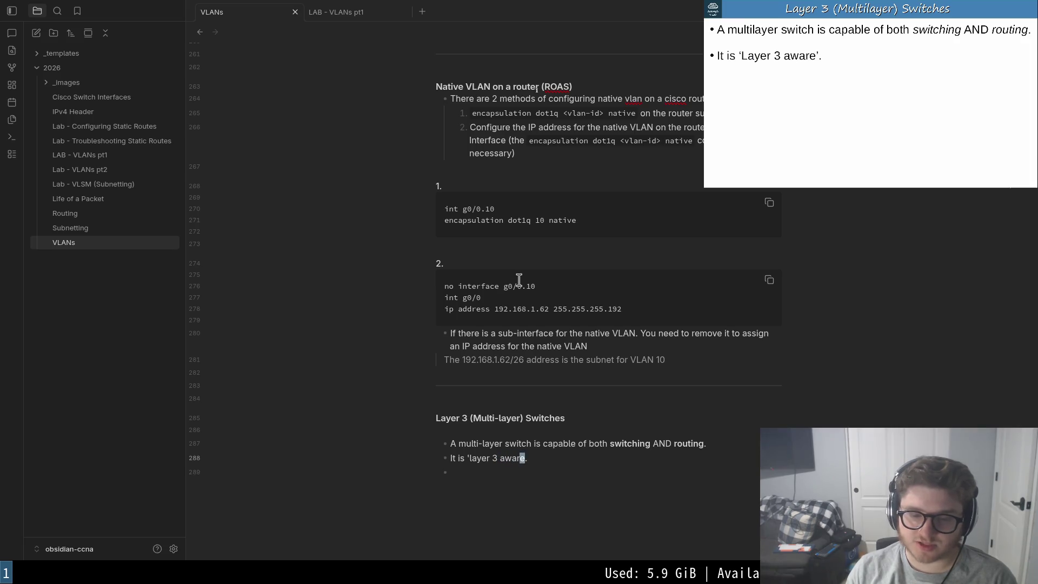
type("'")
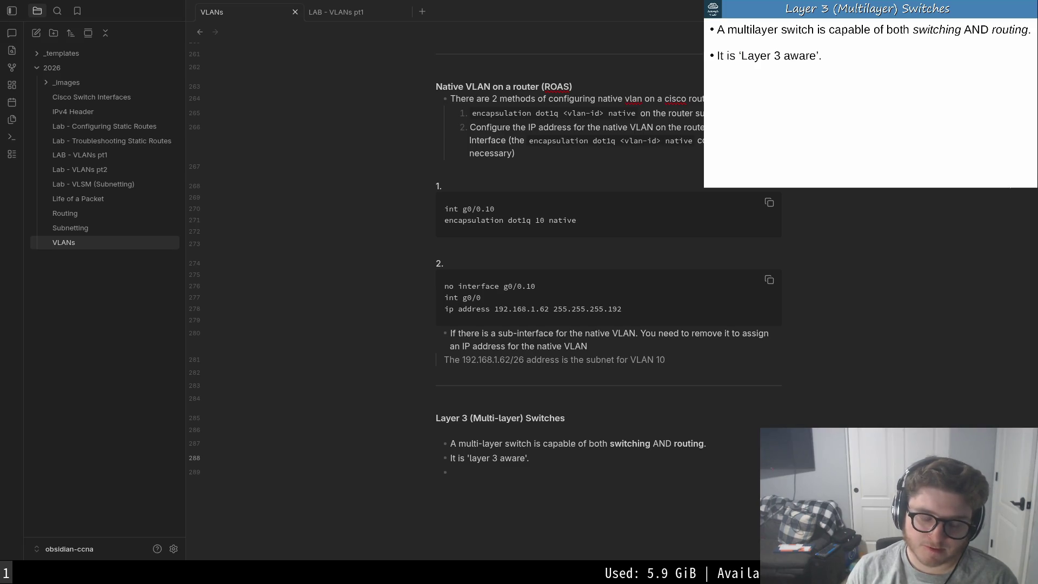
key("Return")
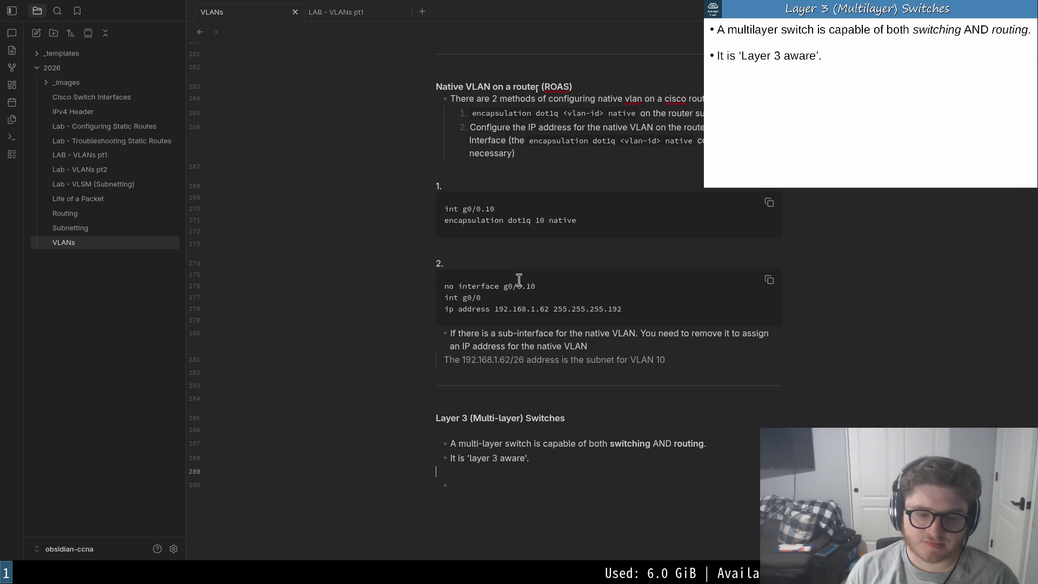
type("-")
- Add a bullet on assigning IP addresses to interfaces like a router, dropping the Ex./Hostnames draft
key("Tab")
key("Tab")
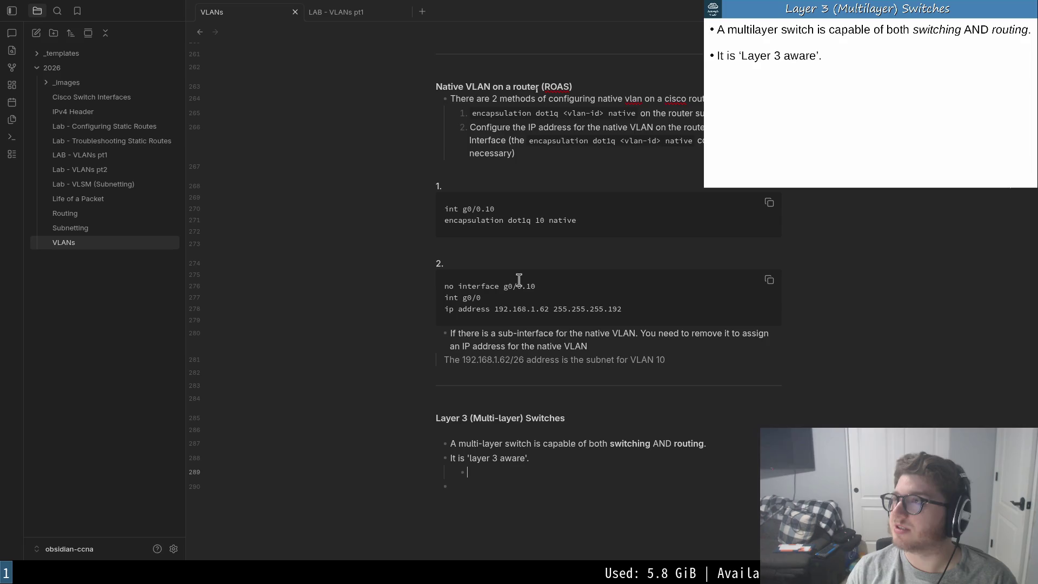
type("E")
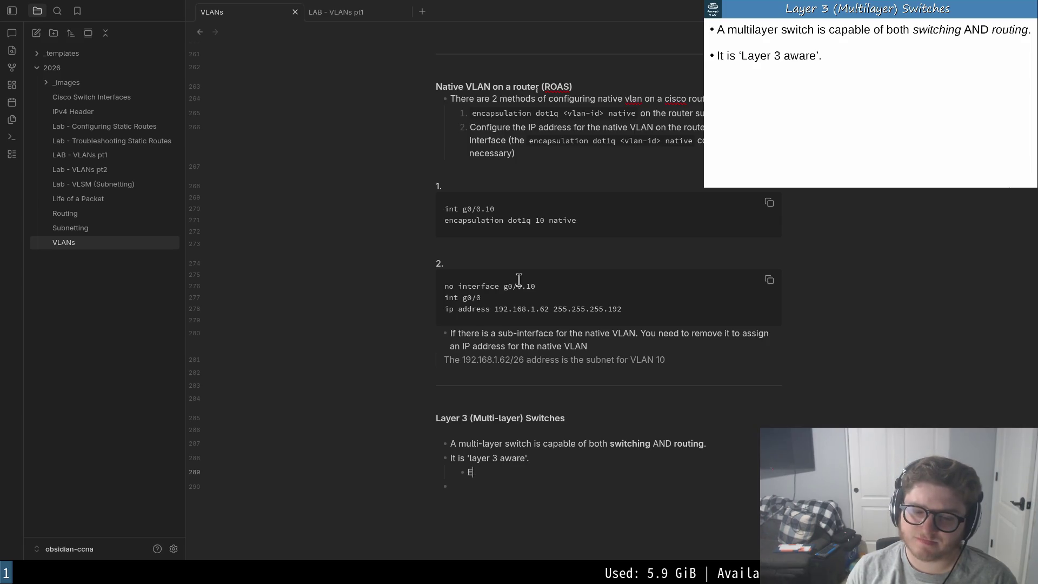
type("X. IP addresses,")
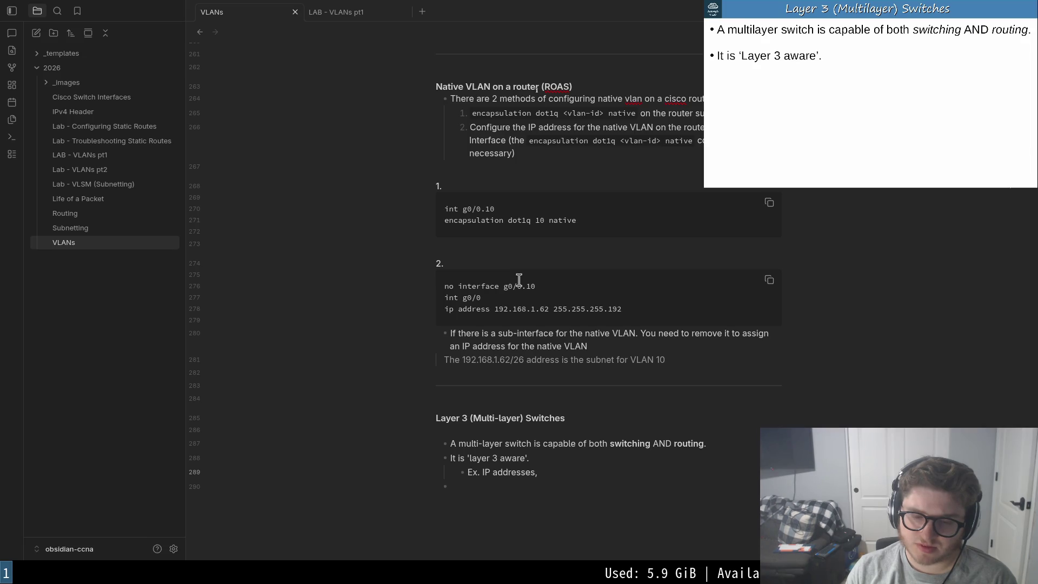
type("Hostnames")
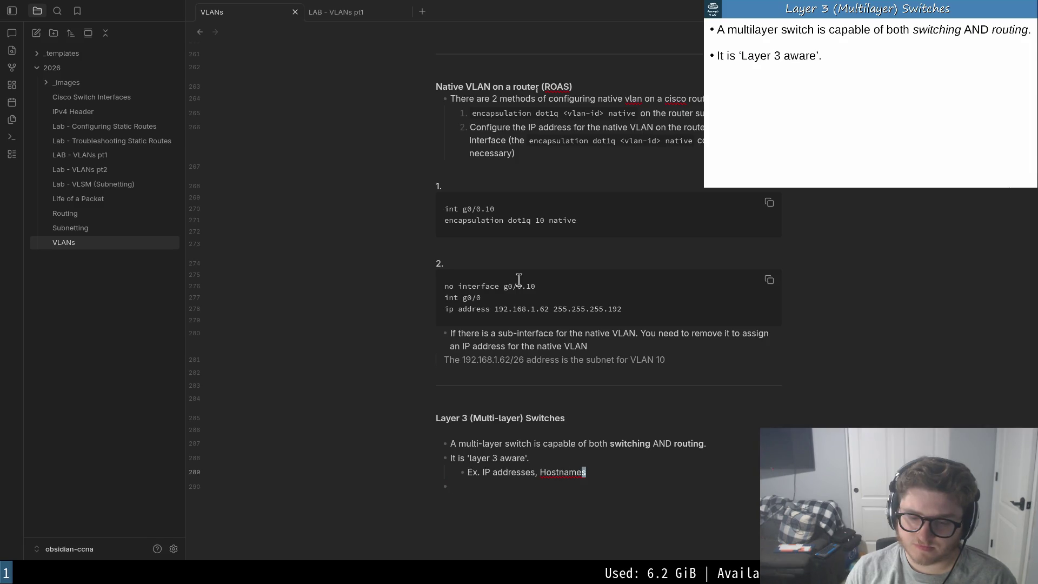
key("b")
key("h")
key("h")
key("D")
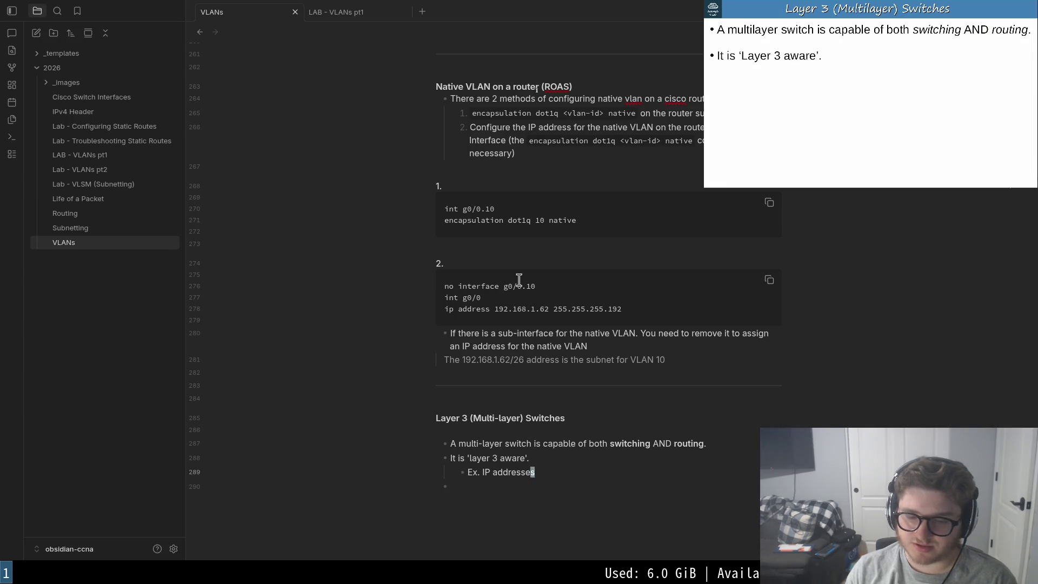
key("h")
key("b")
key("b")
key("d")
key("W")
key("j")
key("k")
key("j")
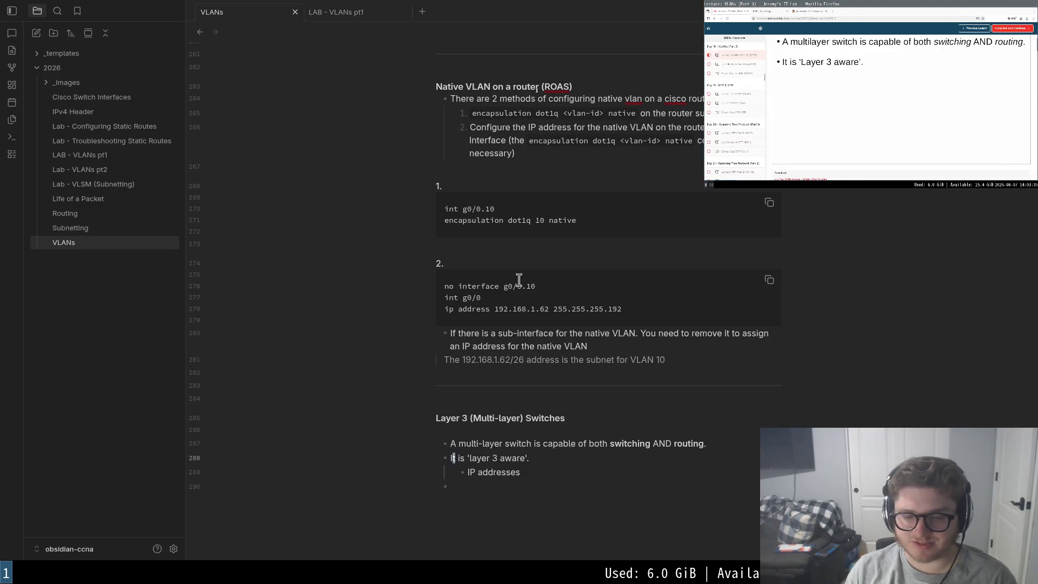
key("d")
key("k")
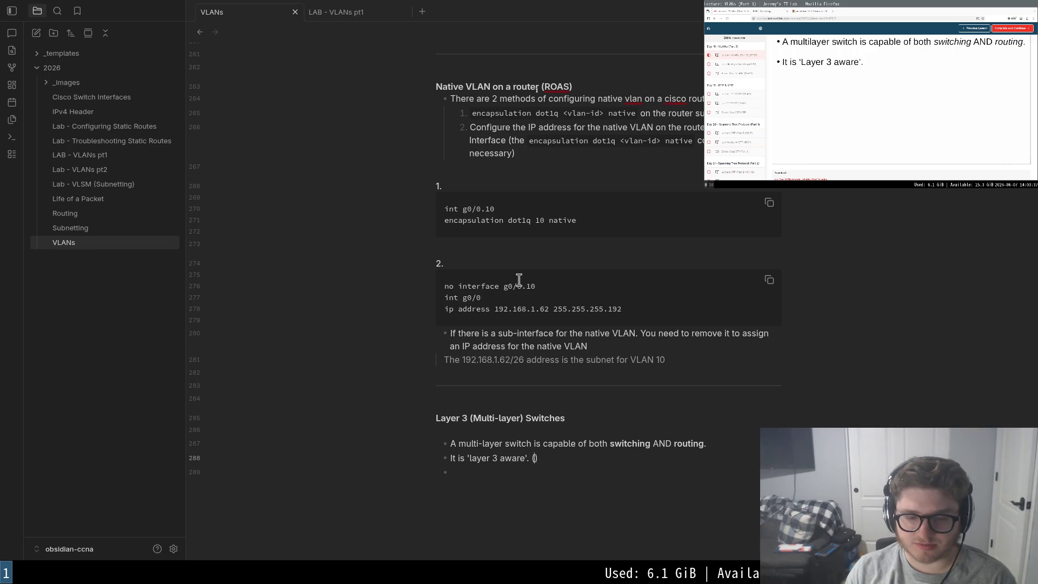
type("l")
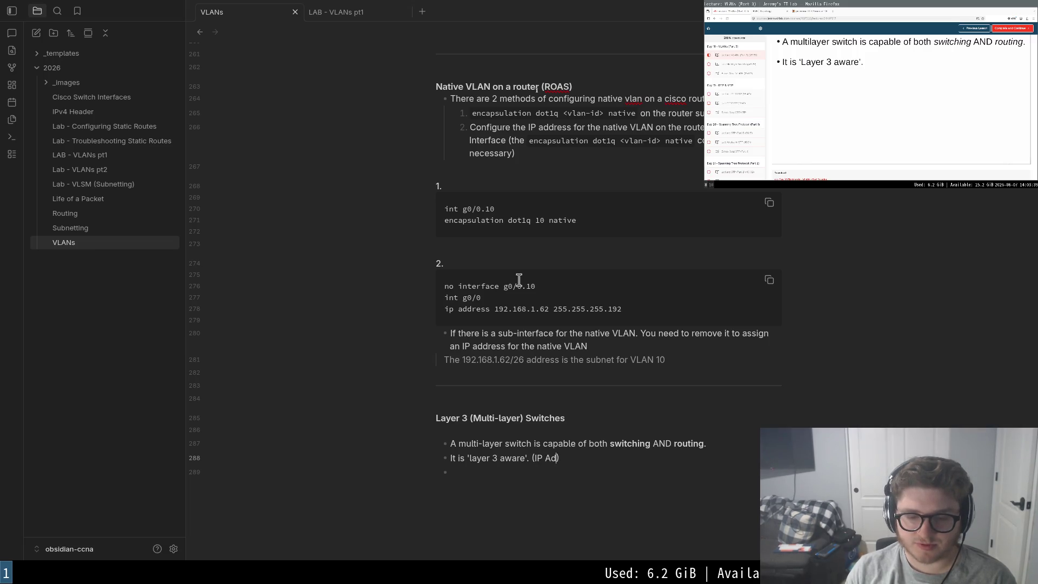
type("sse")
type(":w")
- Fullscreen the lecture, save, and add the per-VLAN virtual interfaces with IP addresses bullet
left_click(871, 93)
double_click(872, 93)
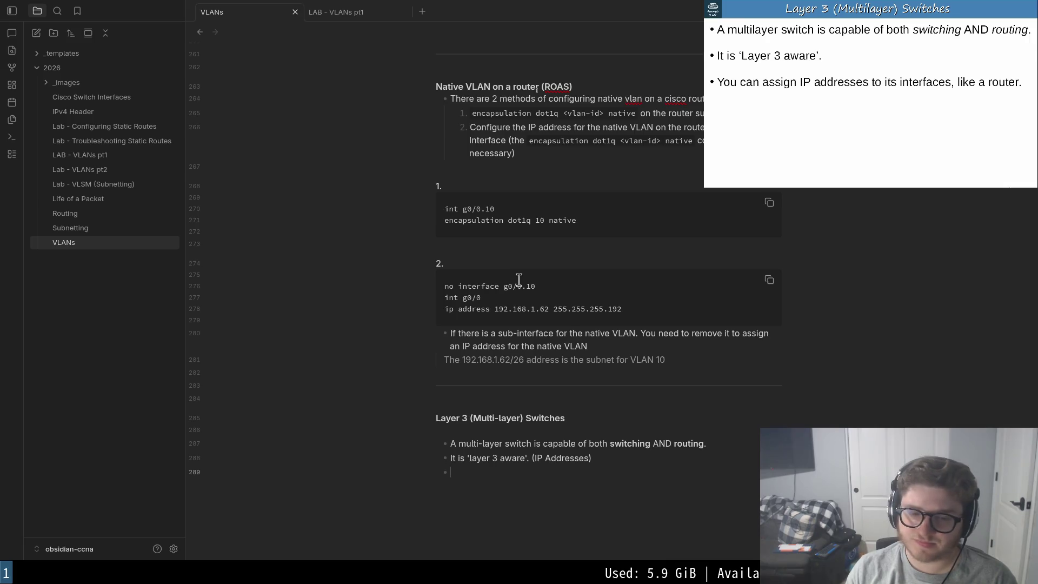
left_click(442, 477)
type("You canas")
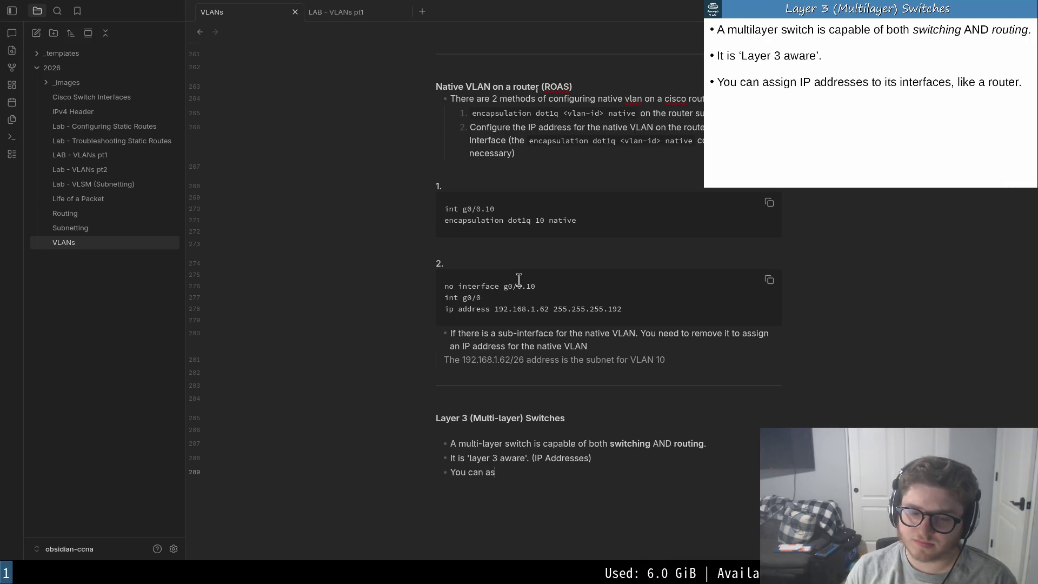
type(" addre")
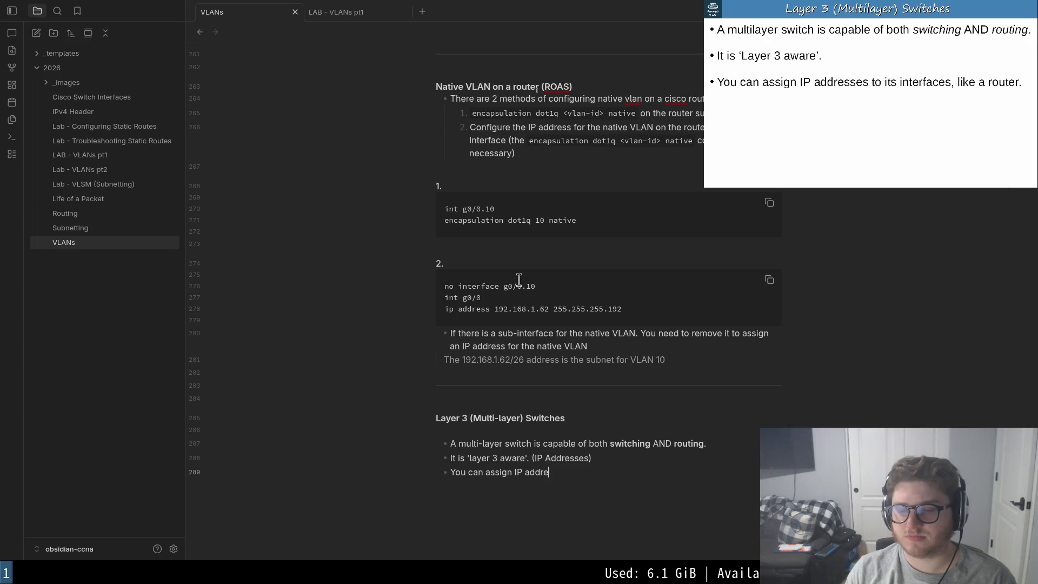
type("sses to its interfaces like ")
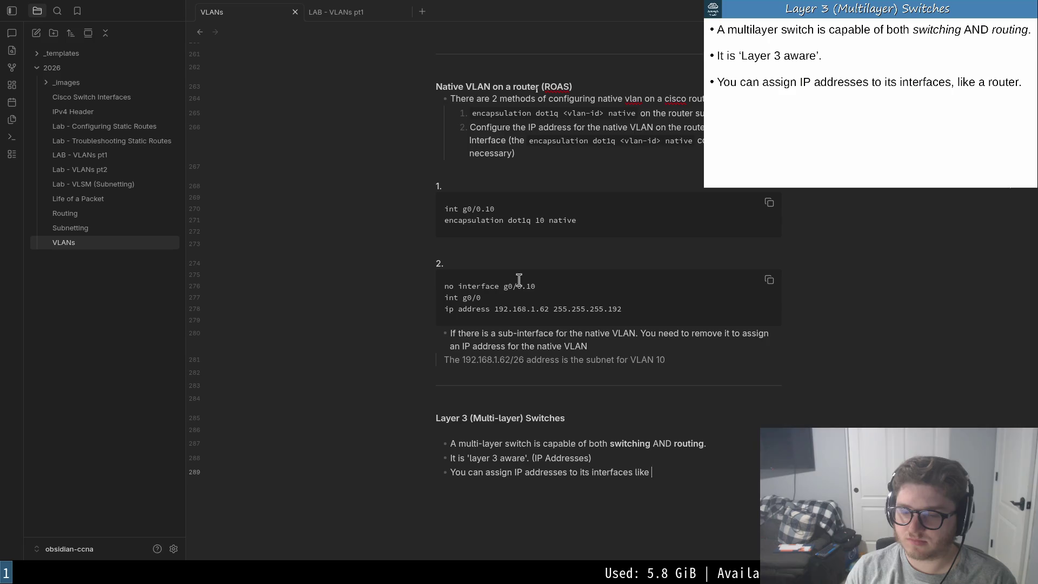
type("an router")
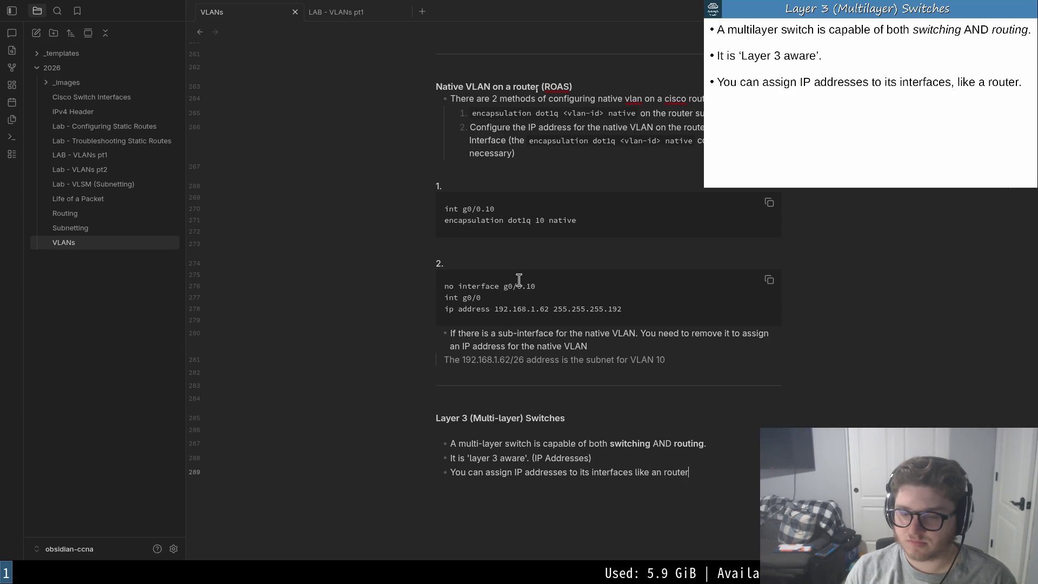
type("w")
key("Return")
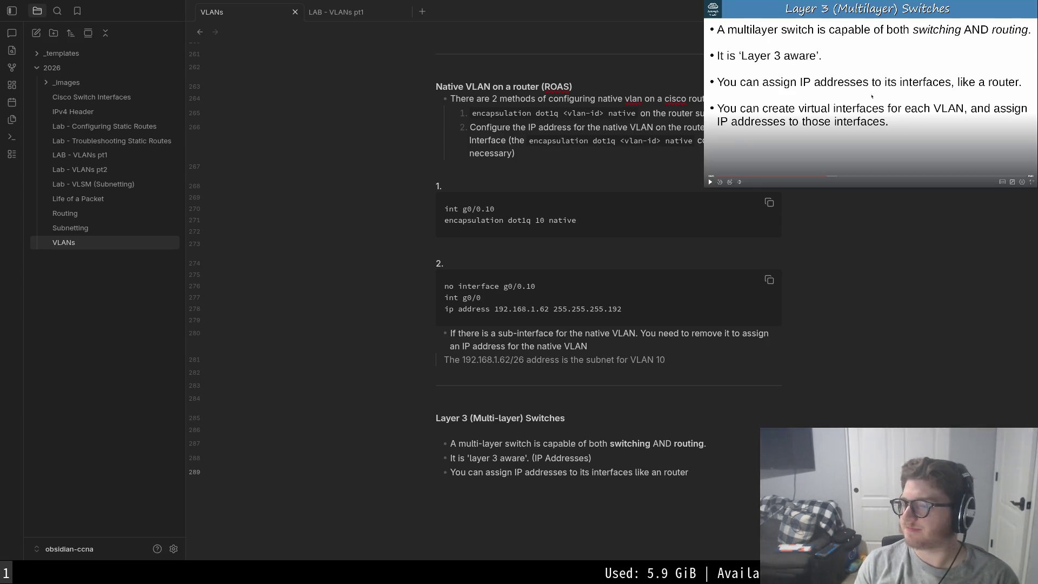
type("Yo")
type("- Yo")
type("n create vi")
type("ual ")
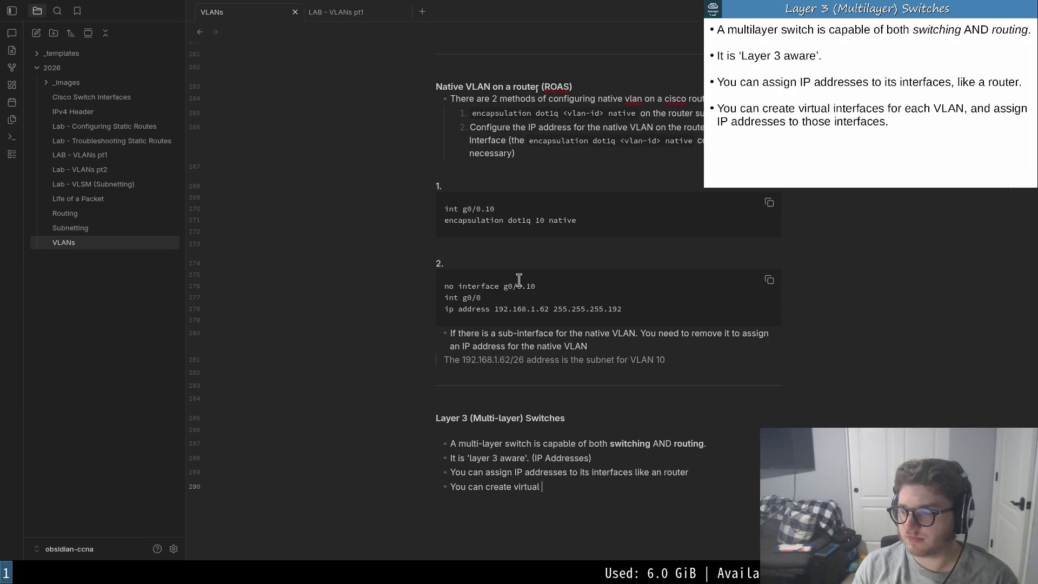
type("interfac")
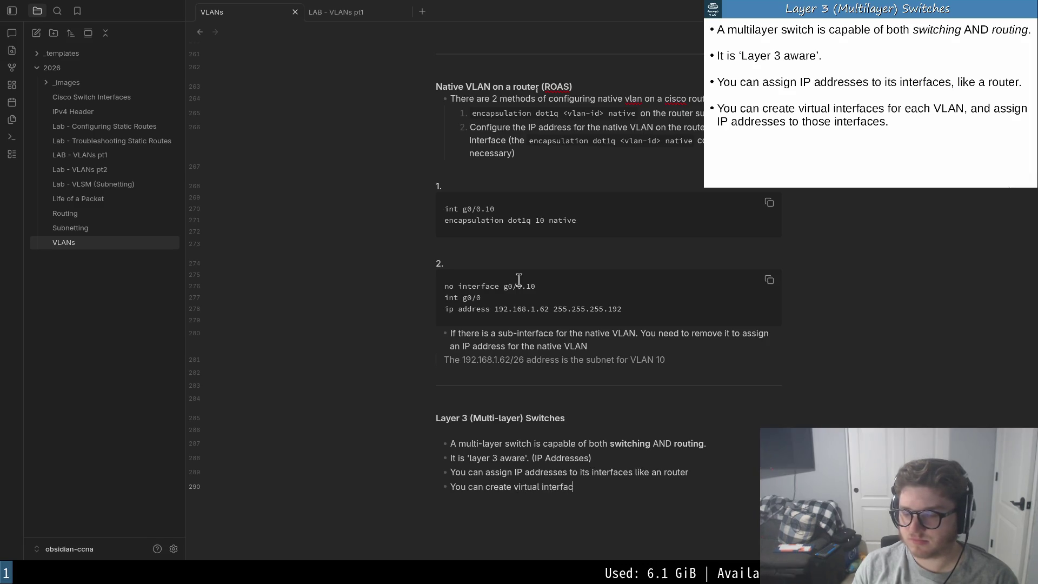
type("es ")
type("ch VLANand")
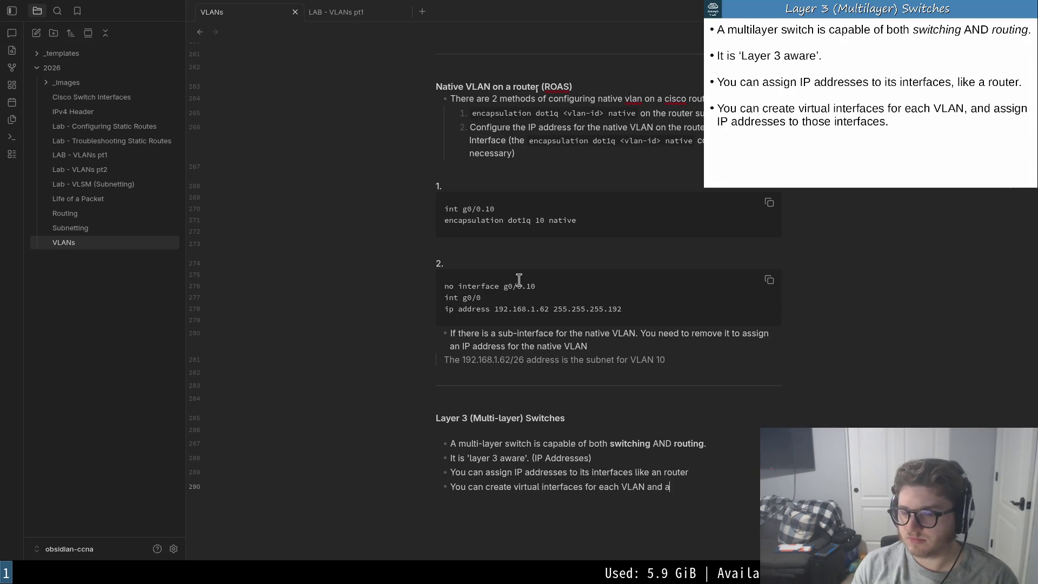
type(" a")
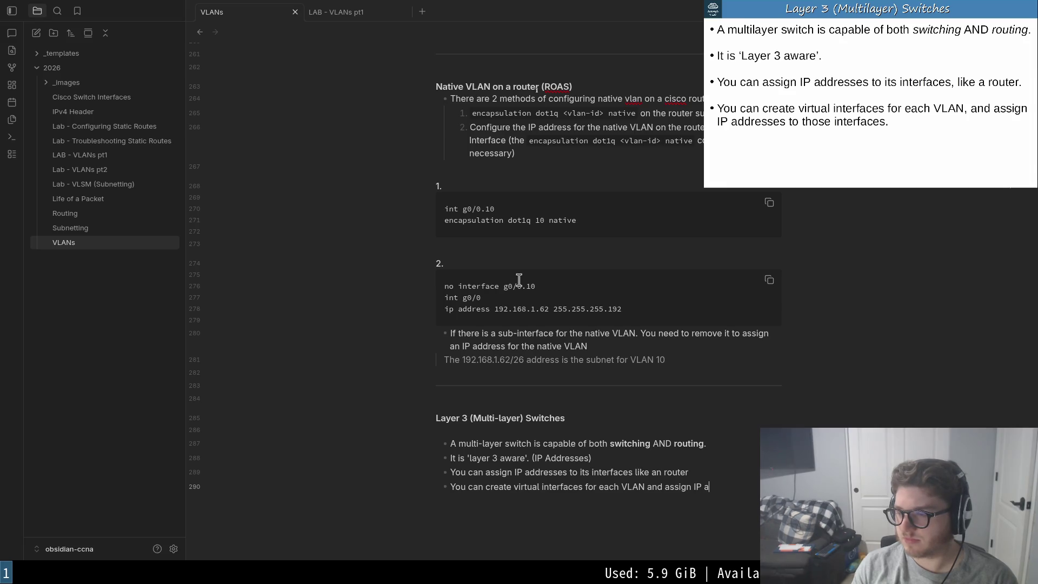
type("o ")
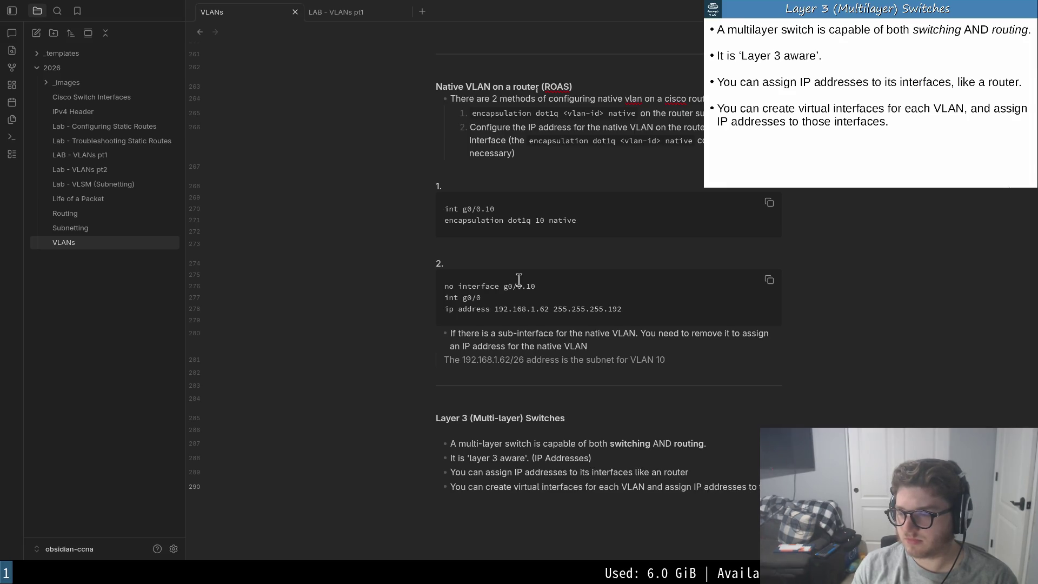
type("ose ")
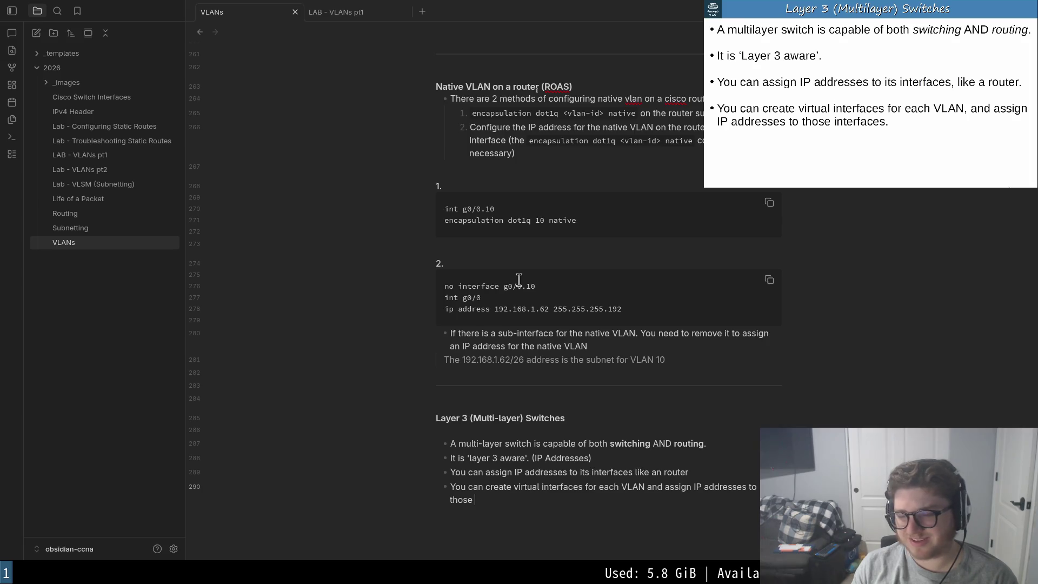
type("in")
type("terfac")
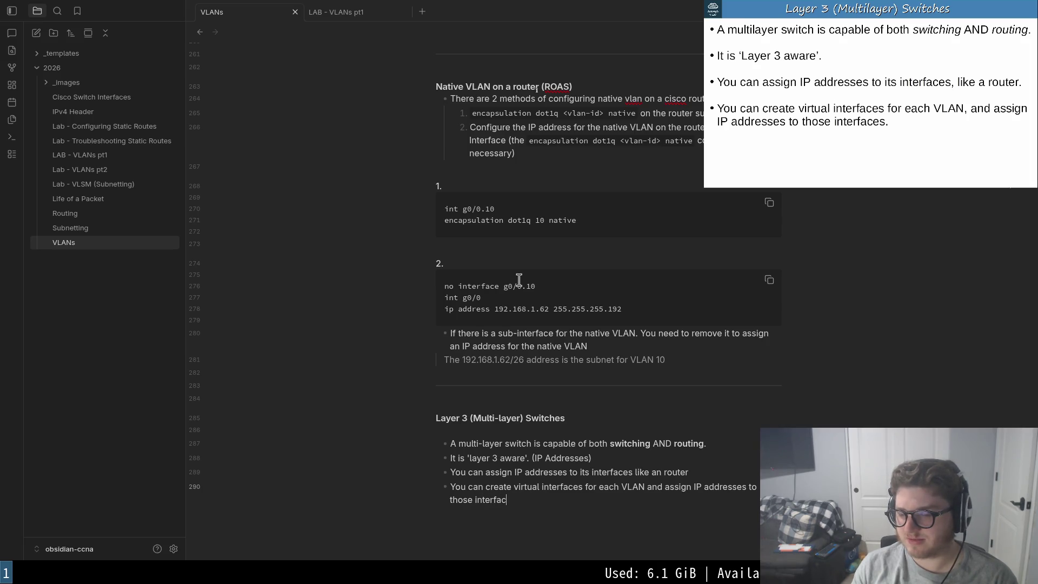
key("Escape")
key("k")
key("k")
key("j")
key("j")
key("shift+v")
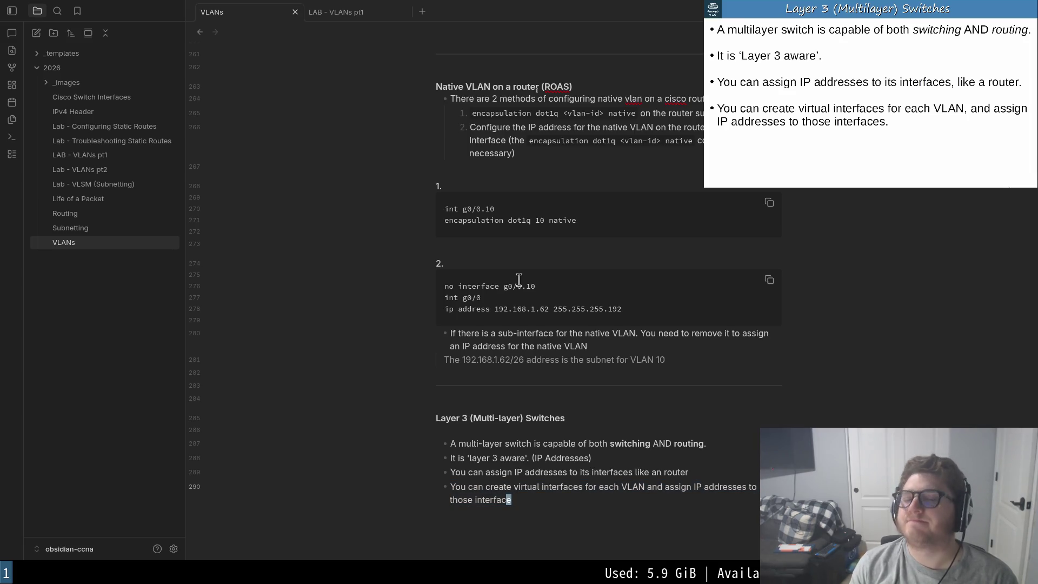
mouse_move(872, 96)
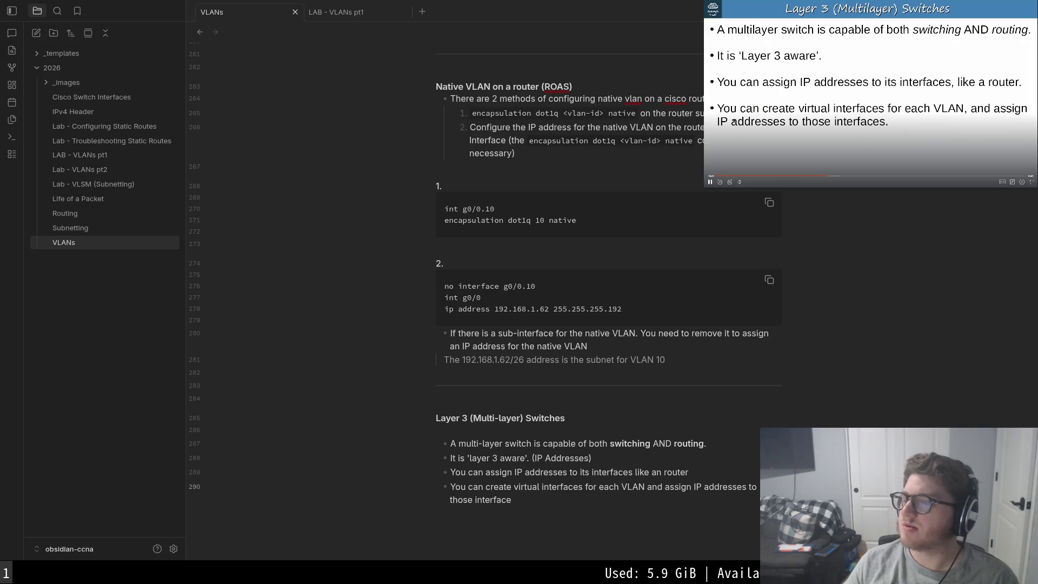
- Add the bullet 'You can configure routes on it, just like a router'
mouse_move(560, 509)
left_mouse_down()
mouse_move(438, 477)
mouse_move(440, 487)
left_mouse_up()
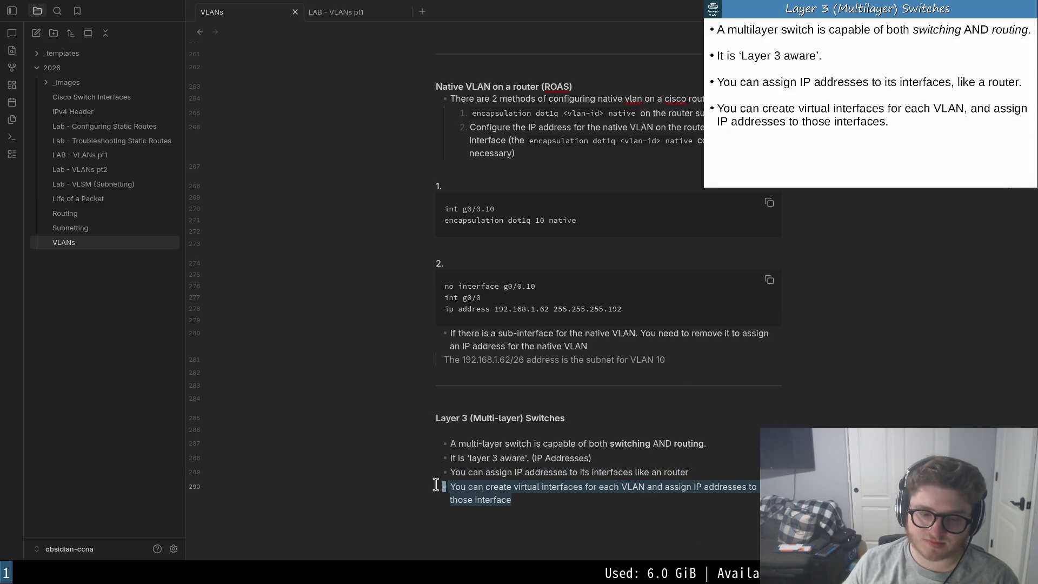
left_click(582, 516)
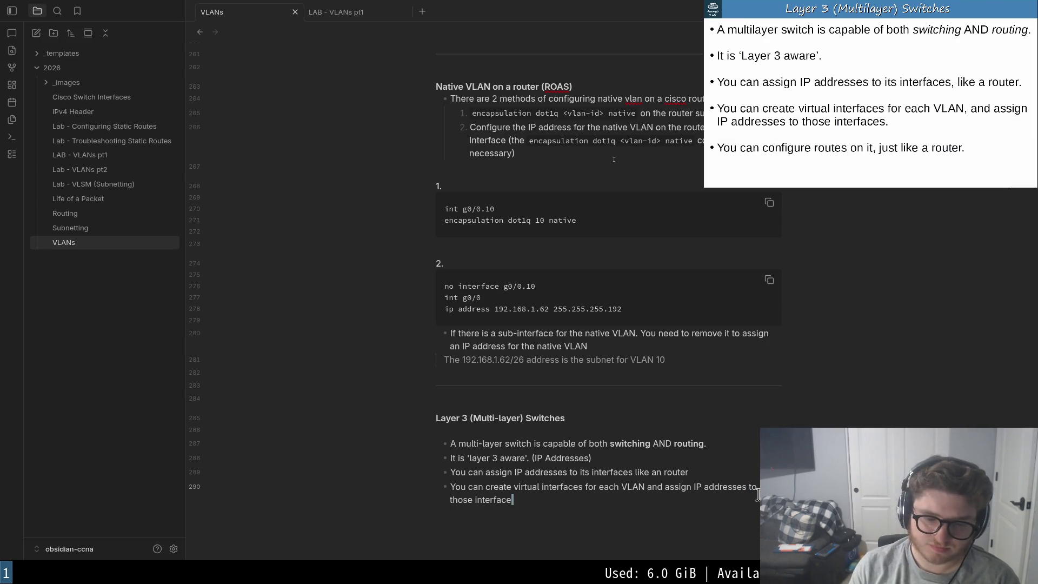
key("Return")
type("You ca")
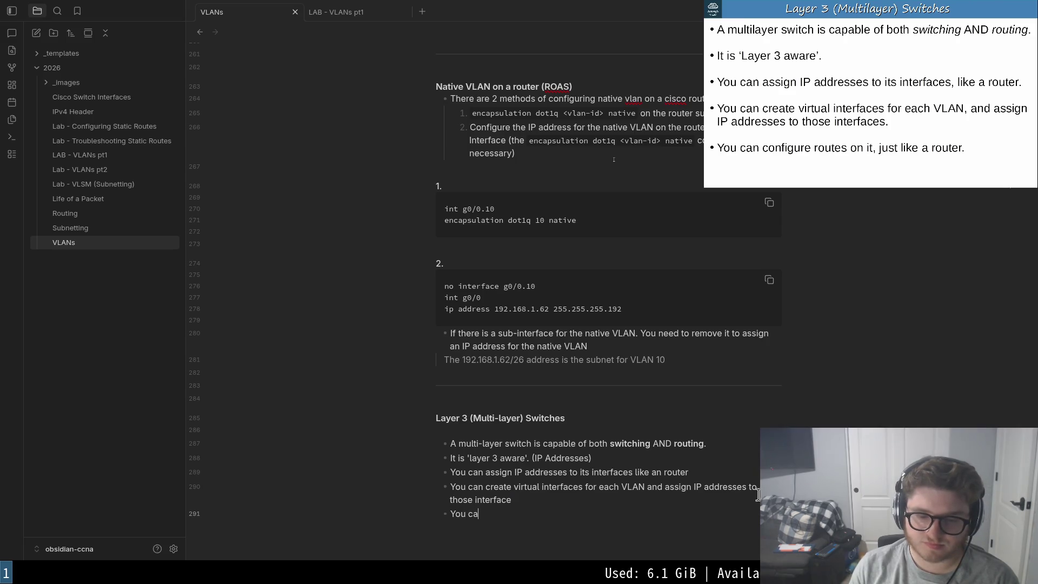
type("n Con")
key("BackSpace")
type("configure routes on it, just l")
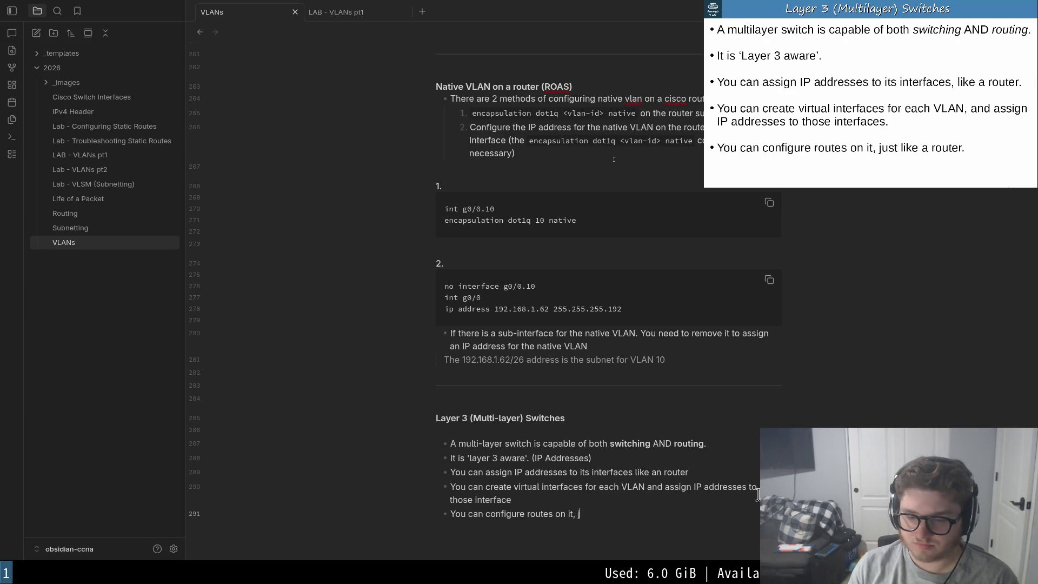
type("ike a router")
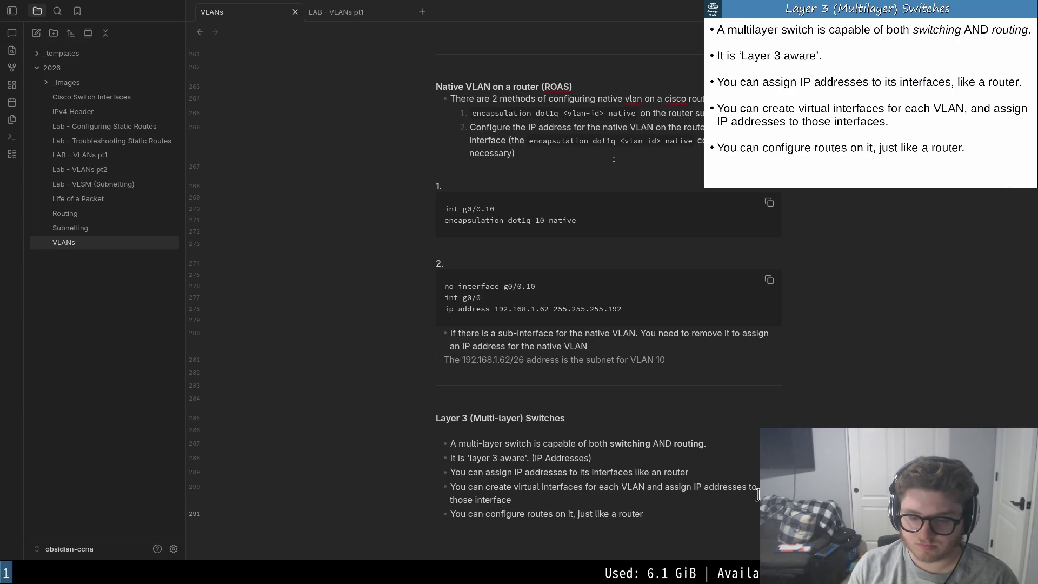
key("ctrl+v")
key("ctrl+v")
key("ctrl+v")
key("ctrl+v")
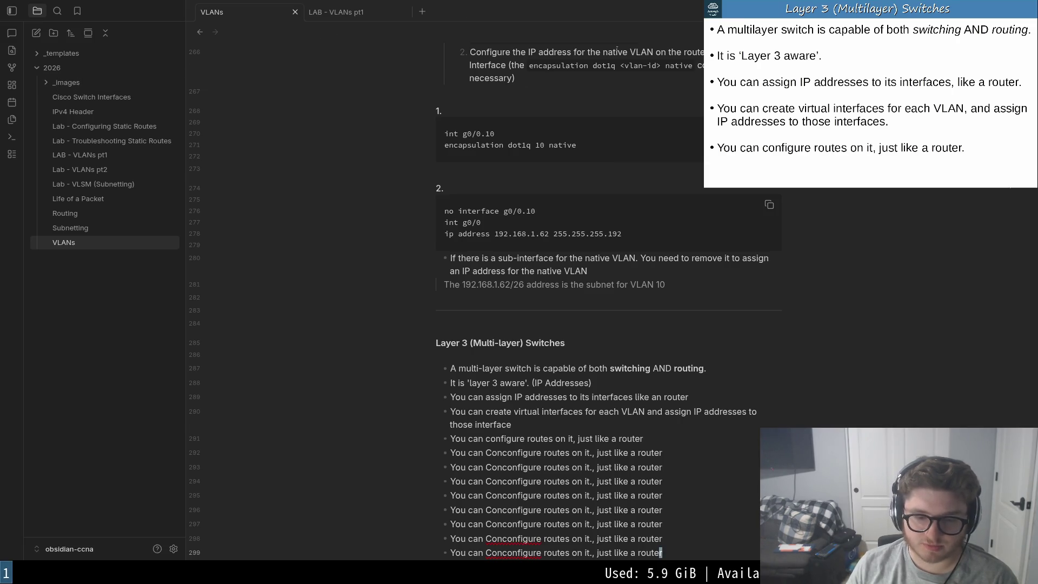
scroll(637, 331, "down", 3)
- Select and delete the accidentally duplicated bullet lines
key("shift+Home")
key("shift+Up")
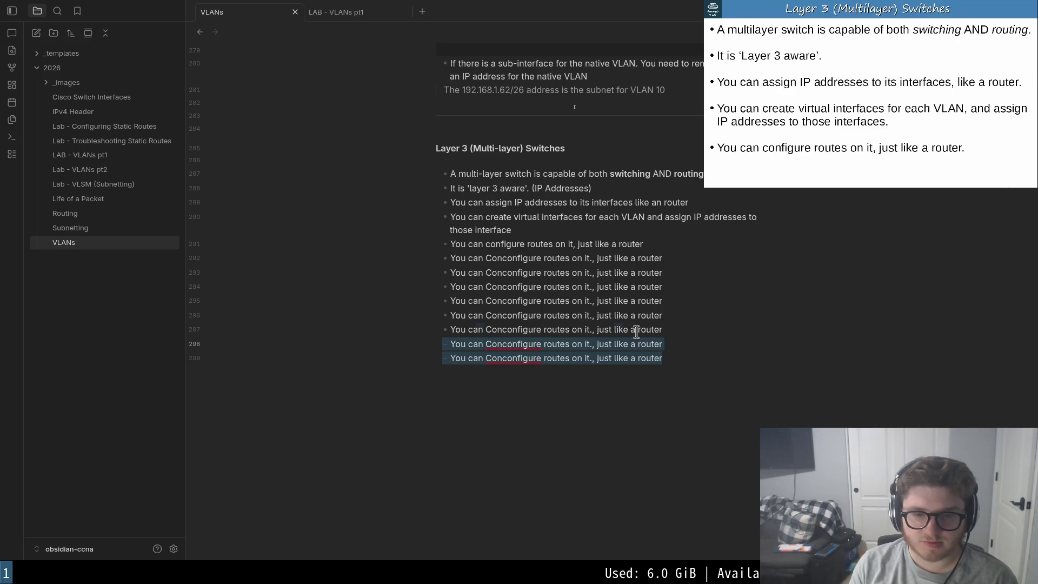
key("shift+Up")
key("shift+Up")
key("shift+Up")
key("shift+Down")
type("d:")
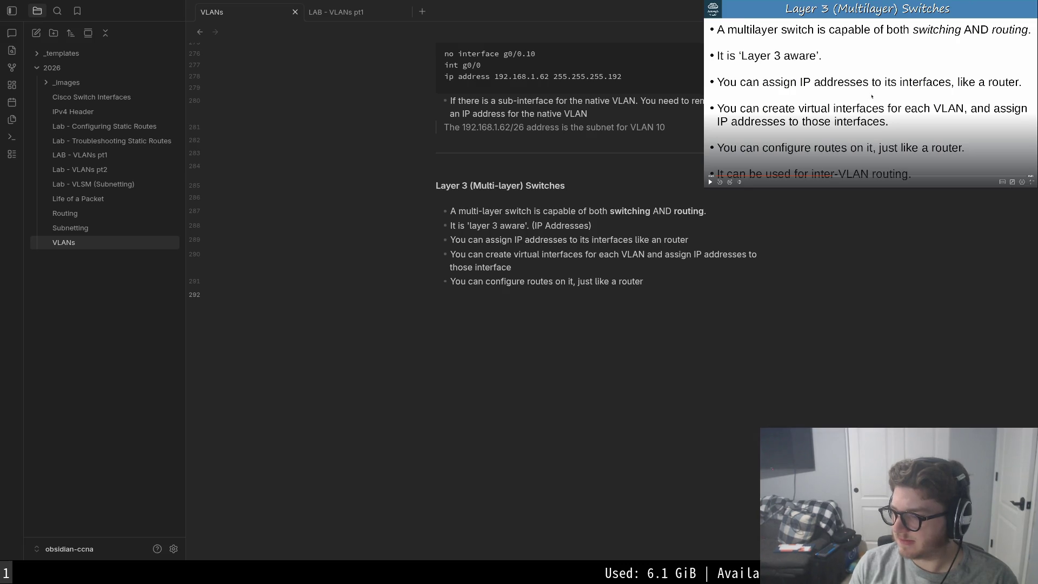
type("ko")
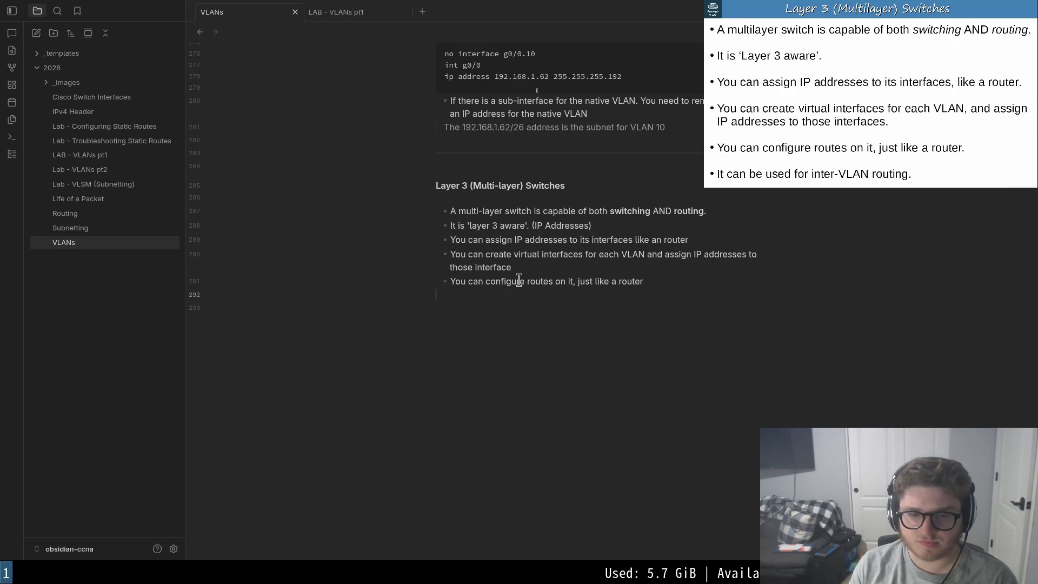
type("It can ")
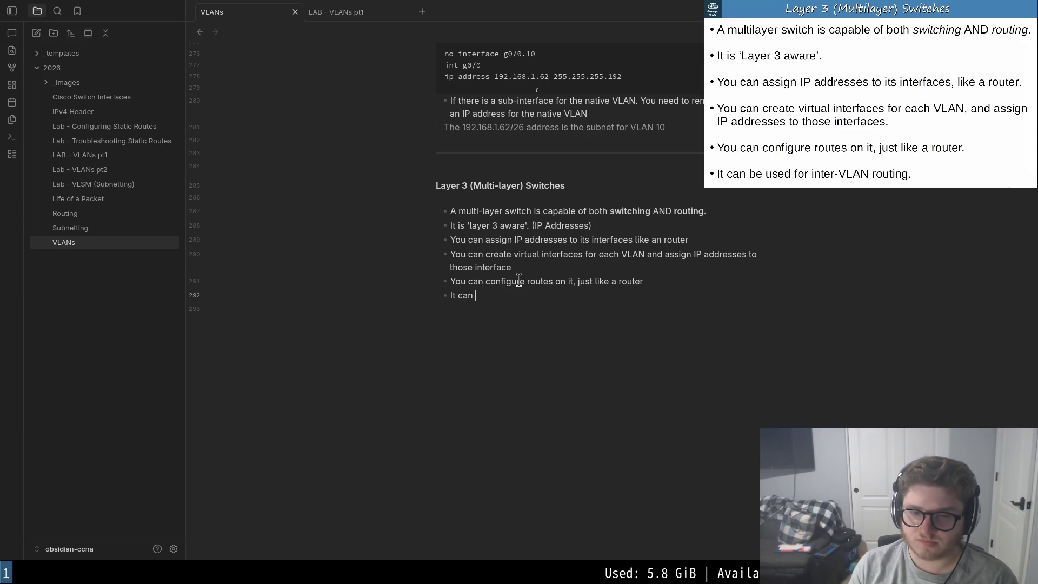
type("r inter")
- Add the bullet 'It can be used for inter-vlan routing.' and move to the empty line below
key("BackSpace")
key("BackSpace")
key("BackSpace")
key("BackSpace")
key("BackSpace")
type("r inter-vlan routein")
key("BackSpace")
key("BackSpace")
type("r-vlan routing.")
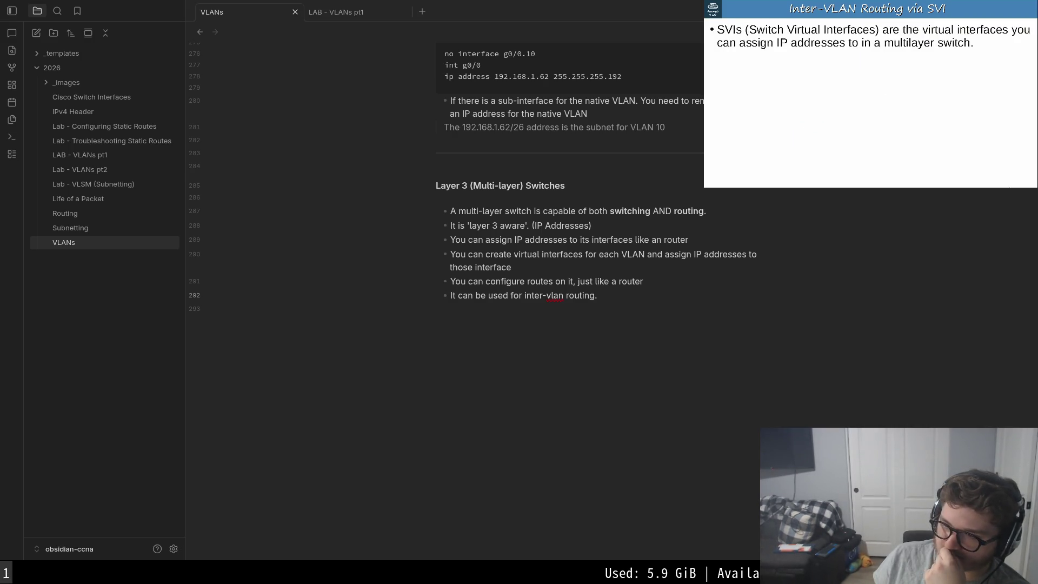
left_click(634, 416)
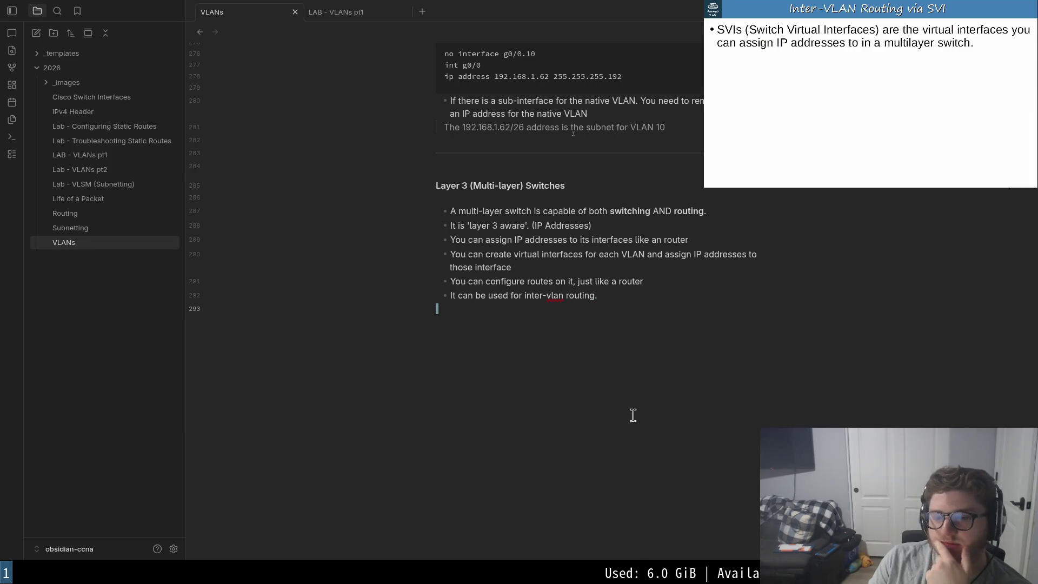
type("---")
- Add a '---' divider and the heading '## Inter-VLAN Routing via SVI'
key("Return")
key("Return")
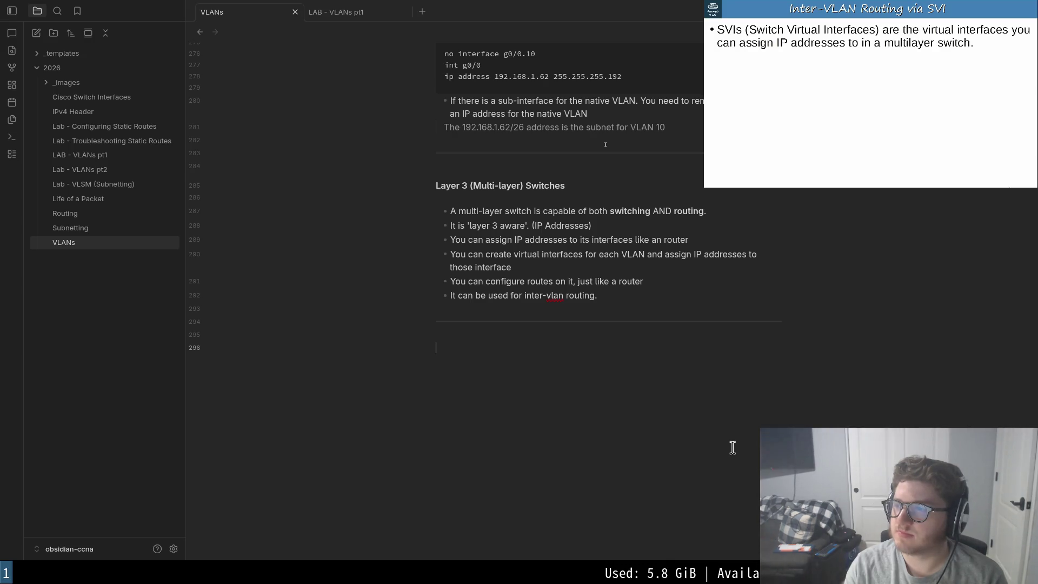
type("# ")
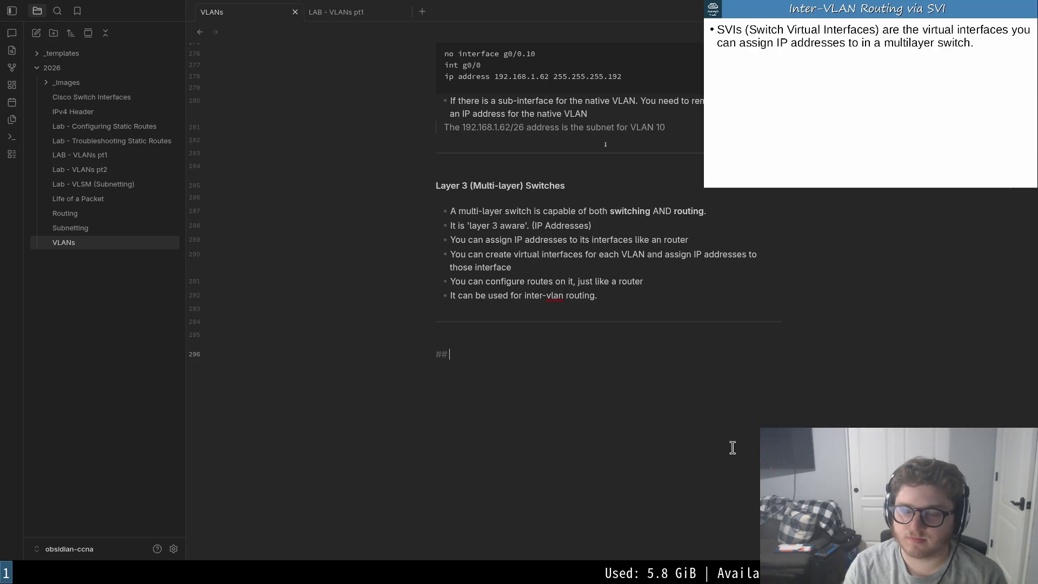
type("Inter-VLAN Rou")
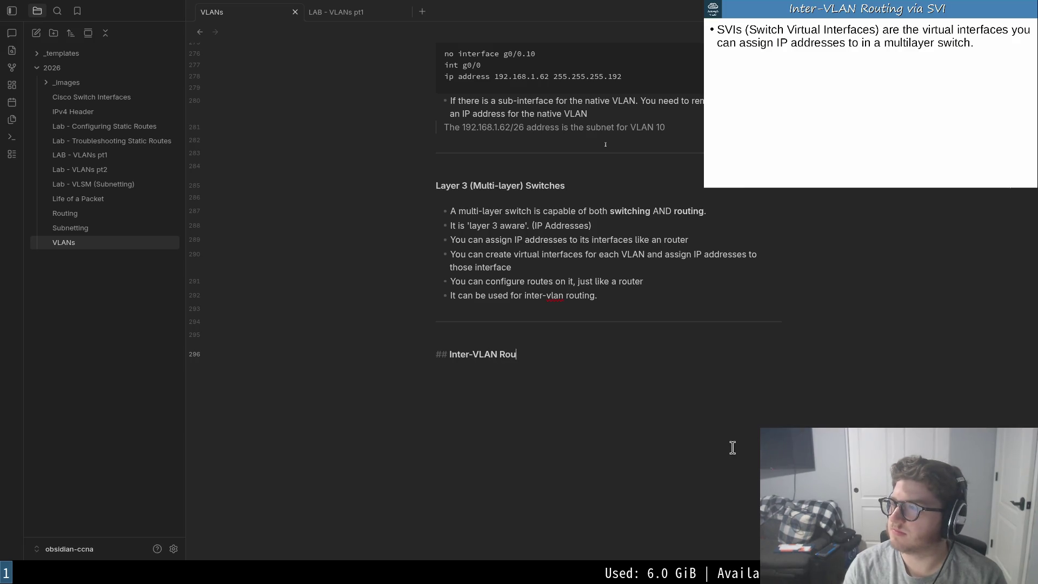
key("BackSpace")
key("BackSpace")
type("ing")
key("BackSpace")
key("BackSpace")
key("BackSpace")
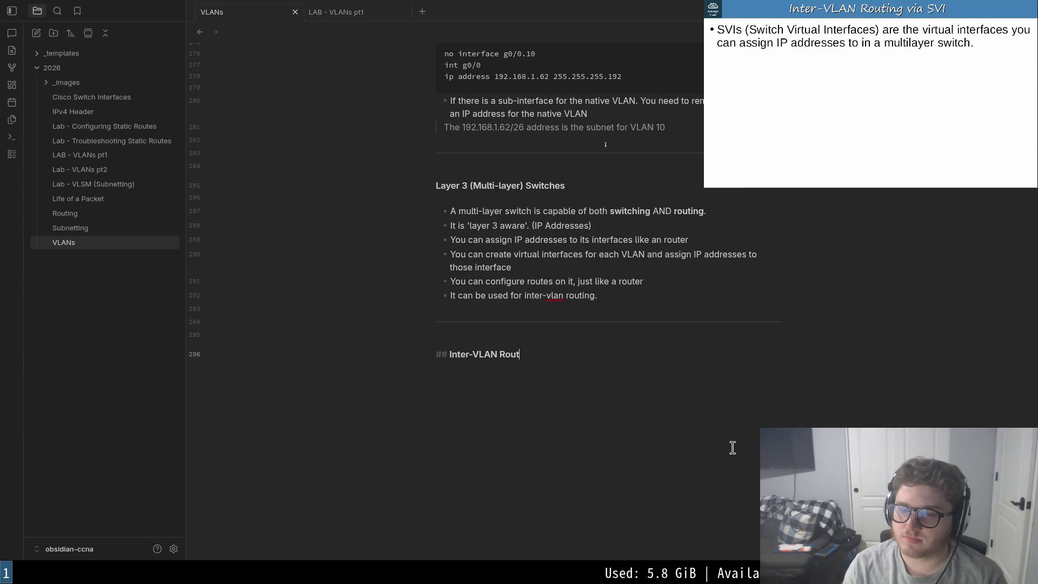
key("BackSpace")
type("via SVI")
key("Return")
type("SVIs (")
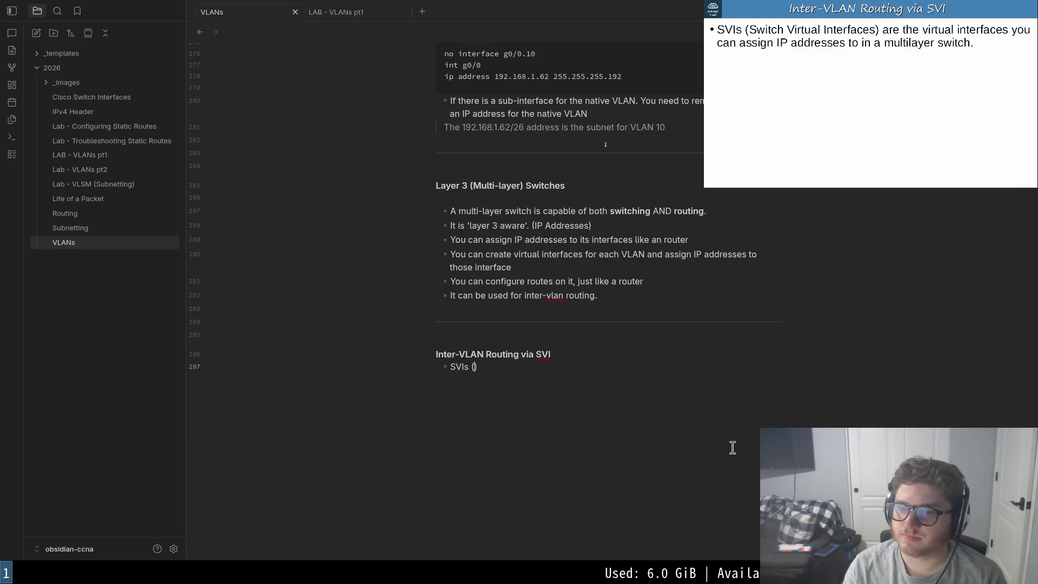
type("Switch Vir")
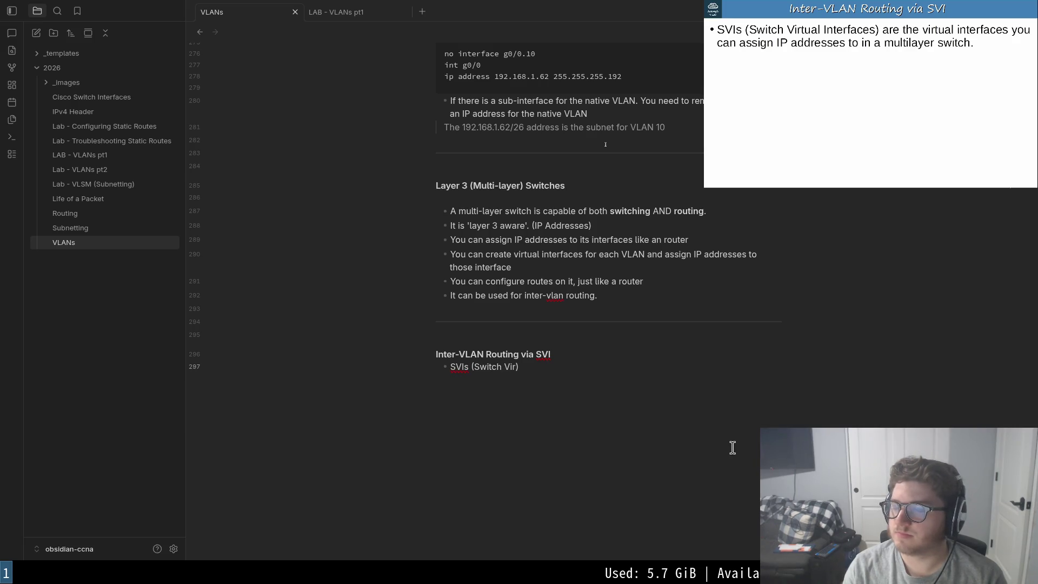
type("tu")
type("Interfaces are the virtual i")
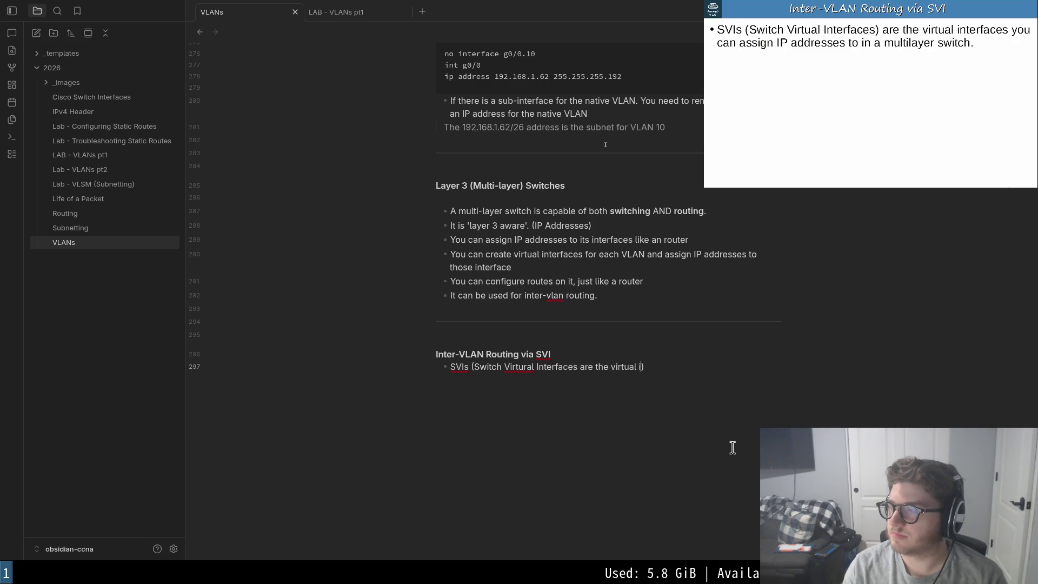
type("es you can assign IP addresses to ")
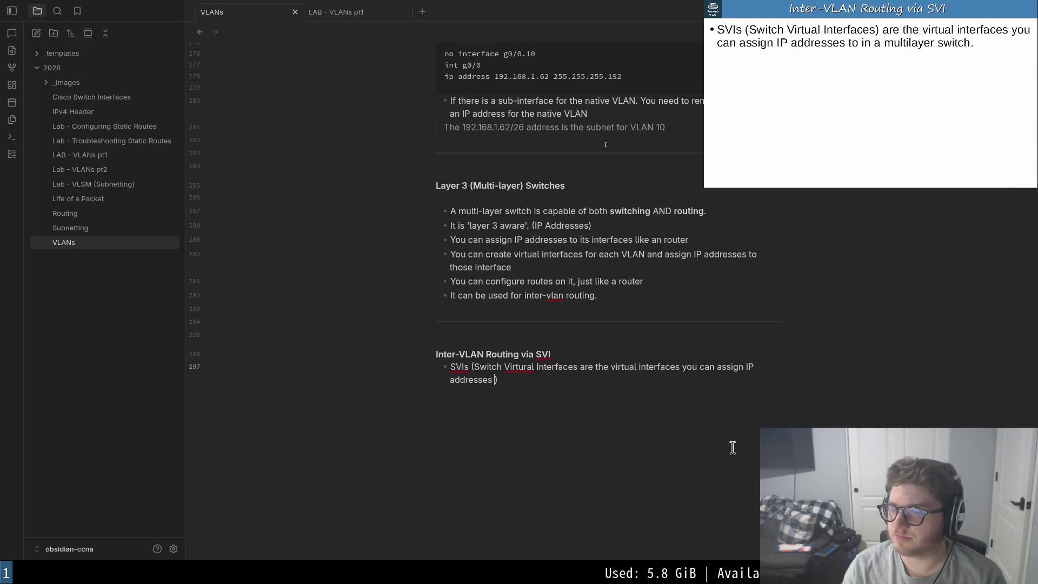
type("in a mul")
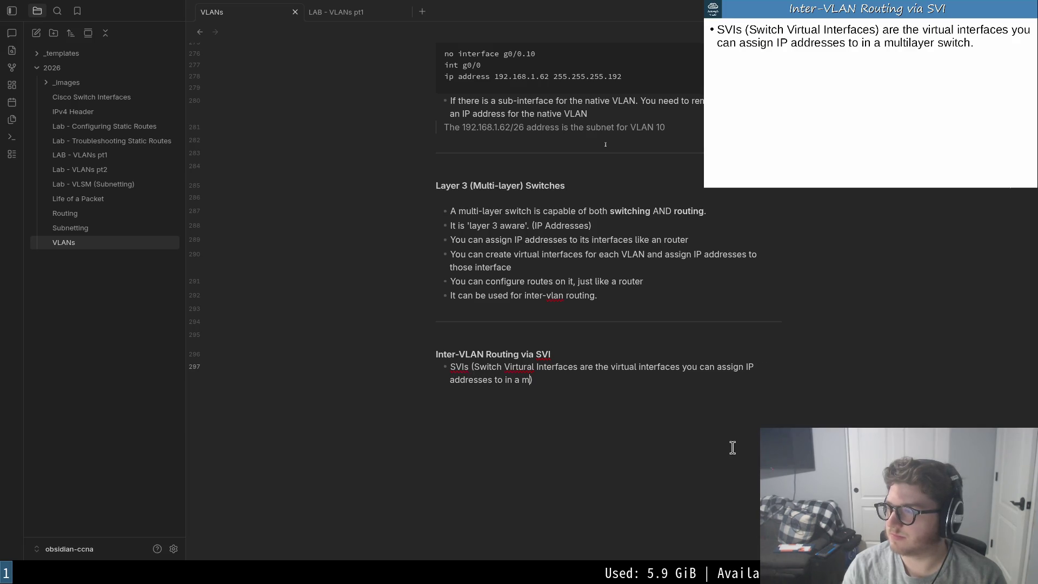
type("tilayer switch)")
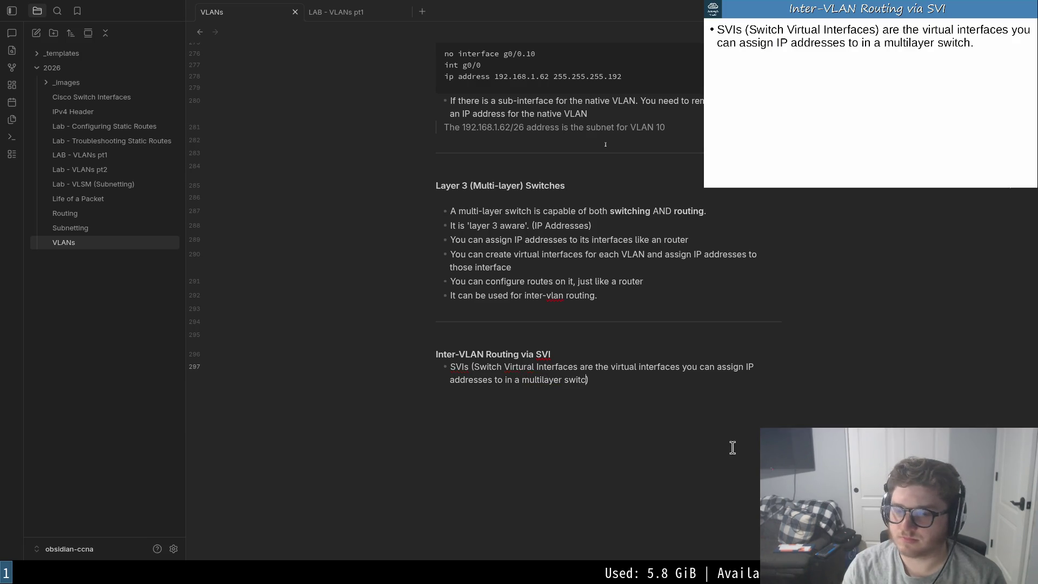
type(".")
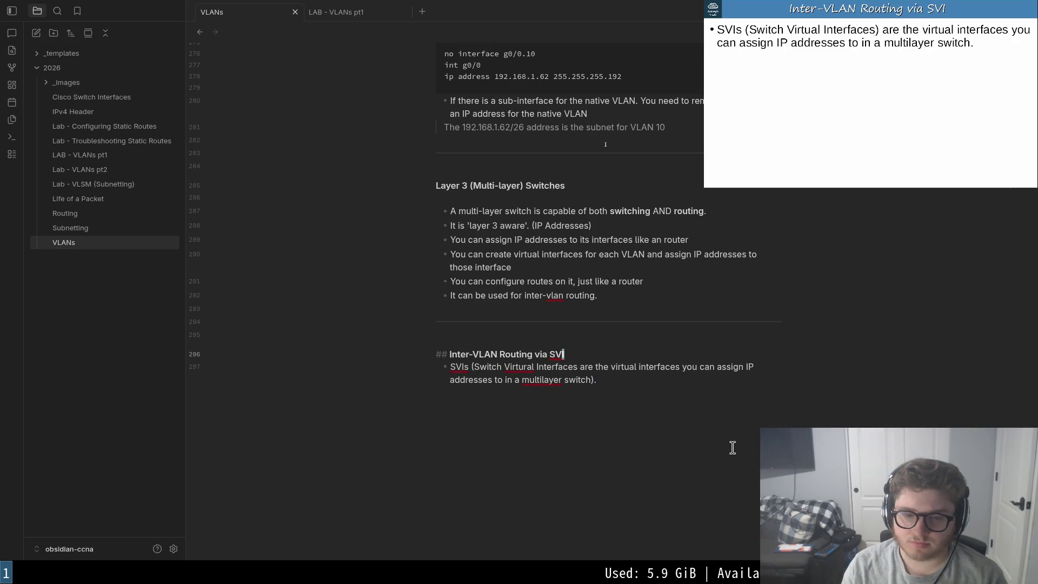
- Write the bullet defining SVIs as multilayer switch virtual interfaces, fixing 'Virtural'
key("Left")
key("Left")
key("Left")
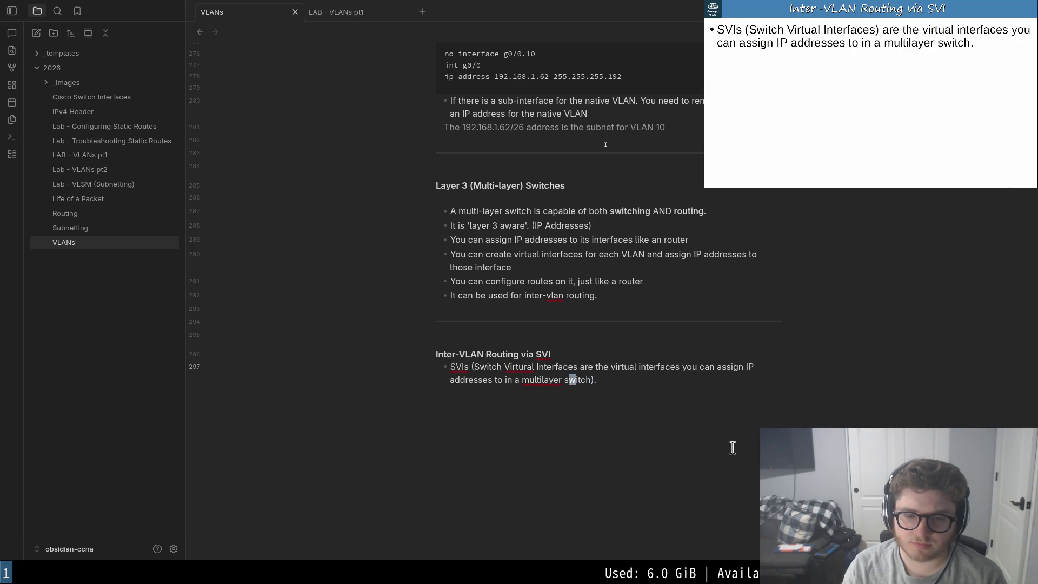
key("Left")
key("Left")
key("Left")
key("Left")
key("Left")
key("Left")
key("Left")
key("Left")
key("Left")
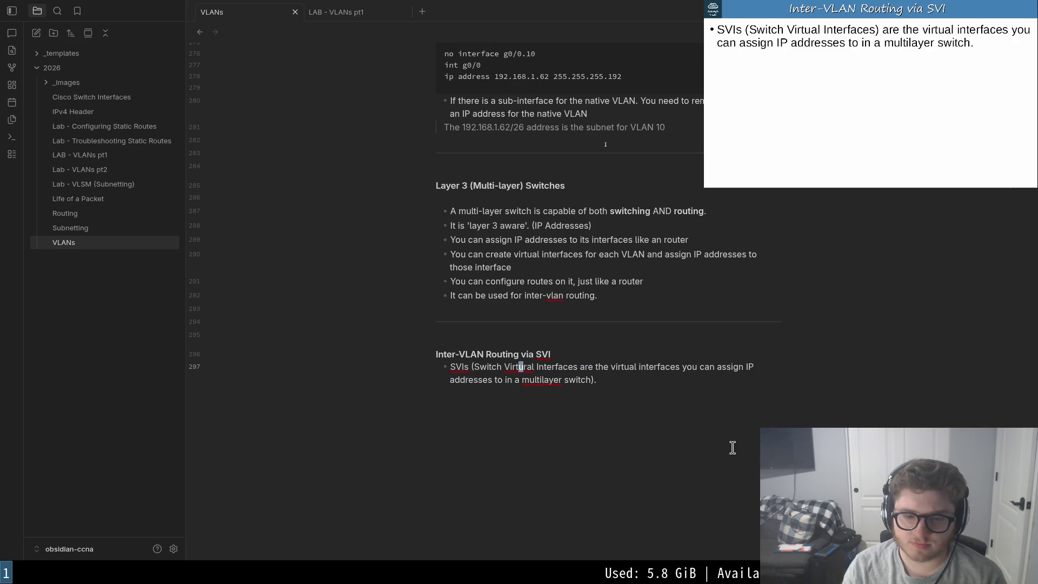
key("x")
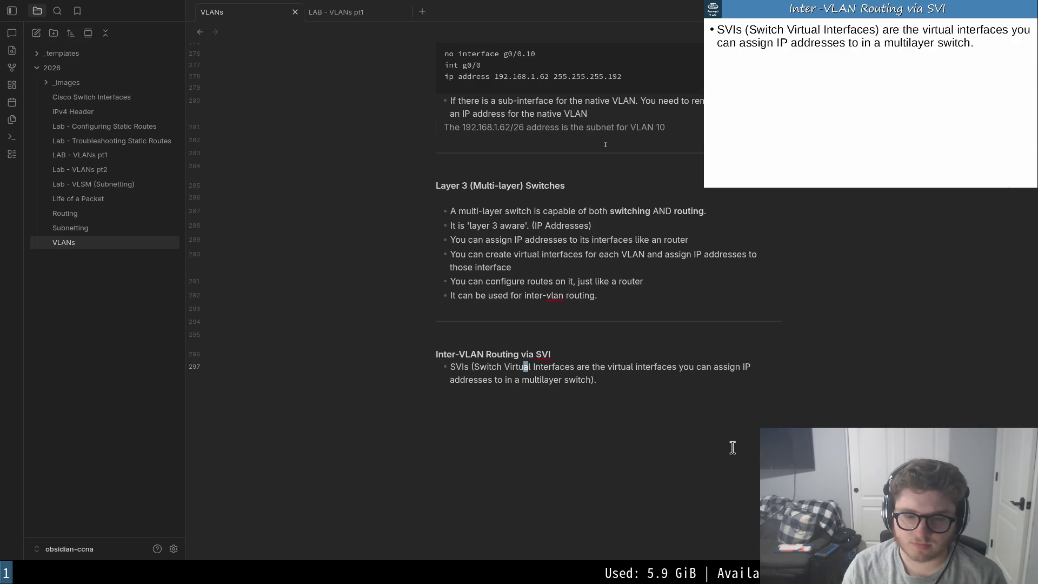
key("Right")
key("Right")
key("Right")
key("Right")
key("Right")
key("Right")
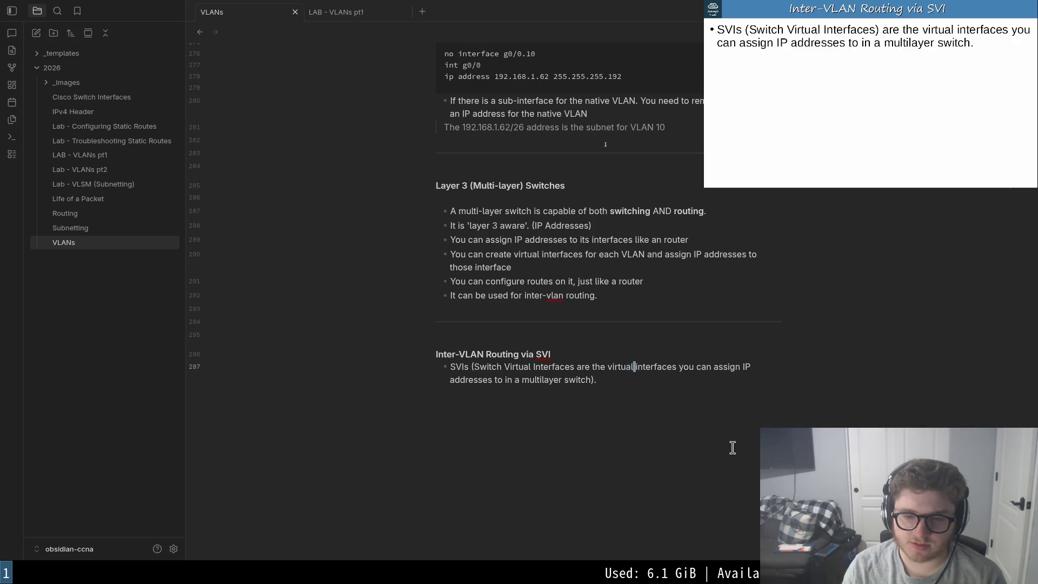
key("Right")
key("Right")
key("Right")
key("Right")
key("Right")
key("Right")
key("Right")
key("Right")
key("Right")
key("b")
key("b")
key("b")
key("b")
mouse_move(870, 105)
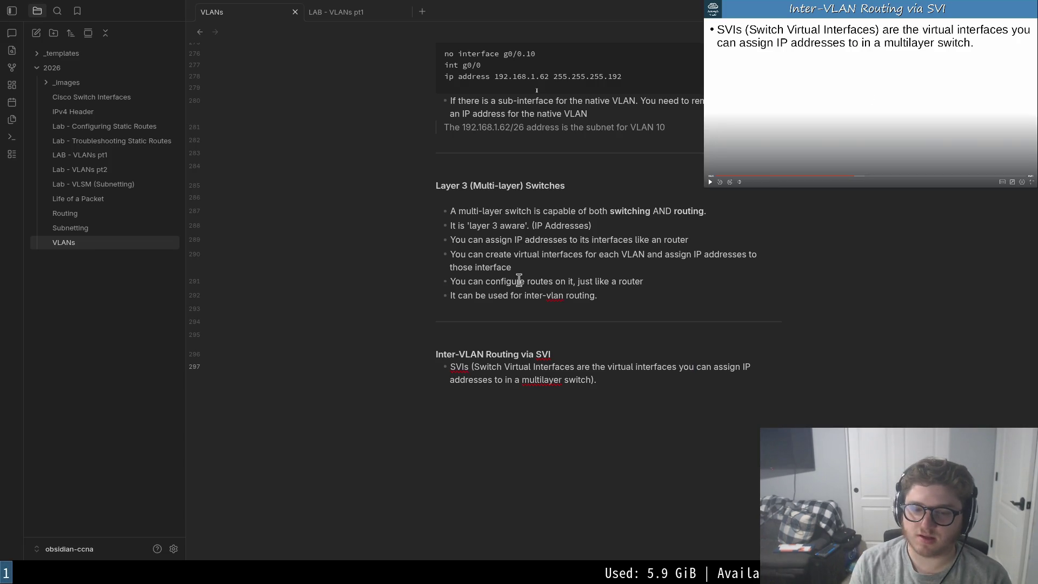
key("b")
key("b")
key("b")
- Play the lesson to the SVI gateway-address point, pause it, and exit fullscreen
left_click(872, 97)
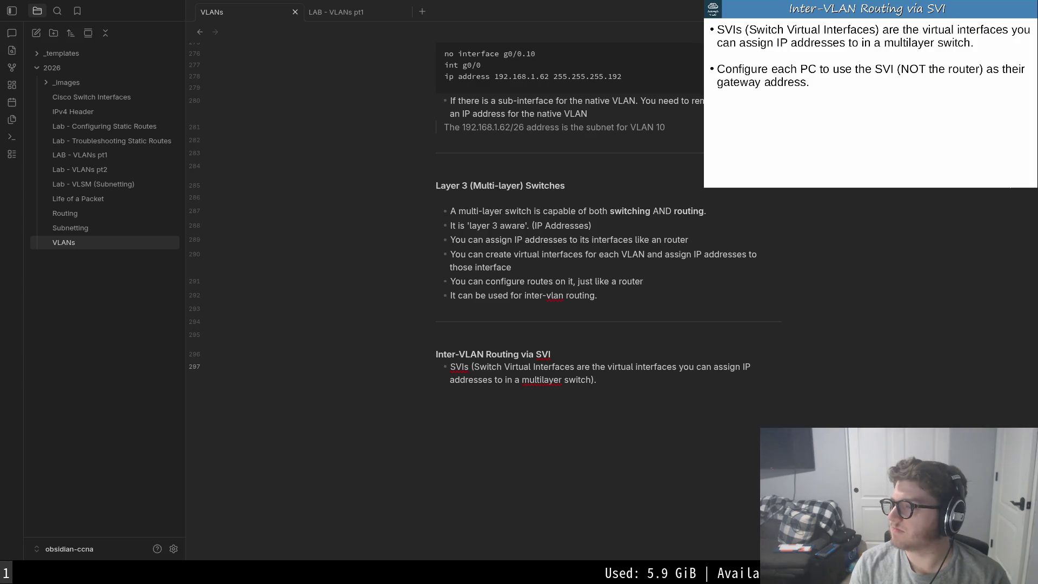
left_click(871, 96)
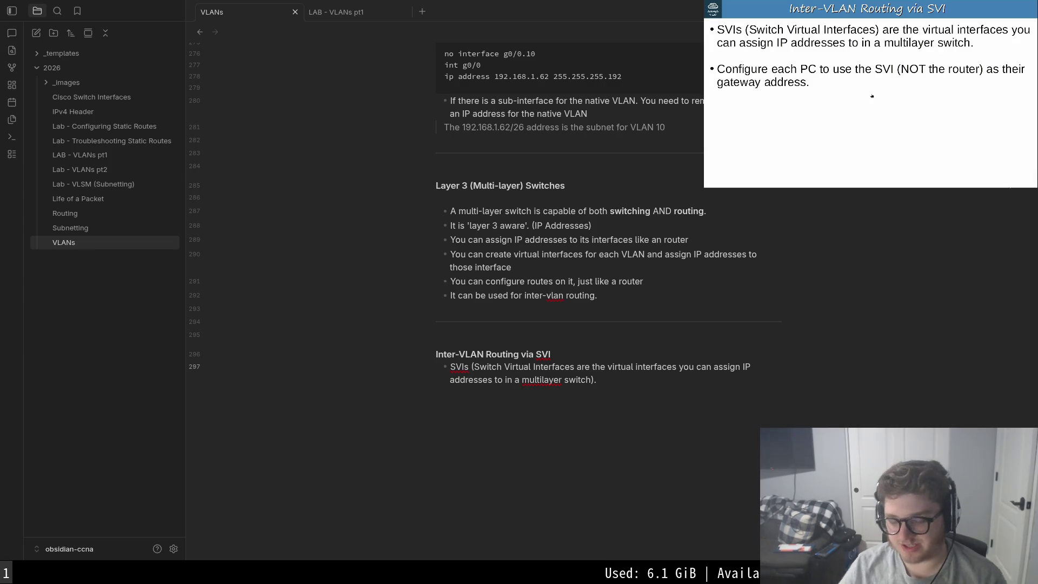
key("Escape")
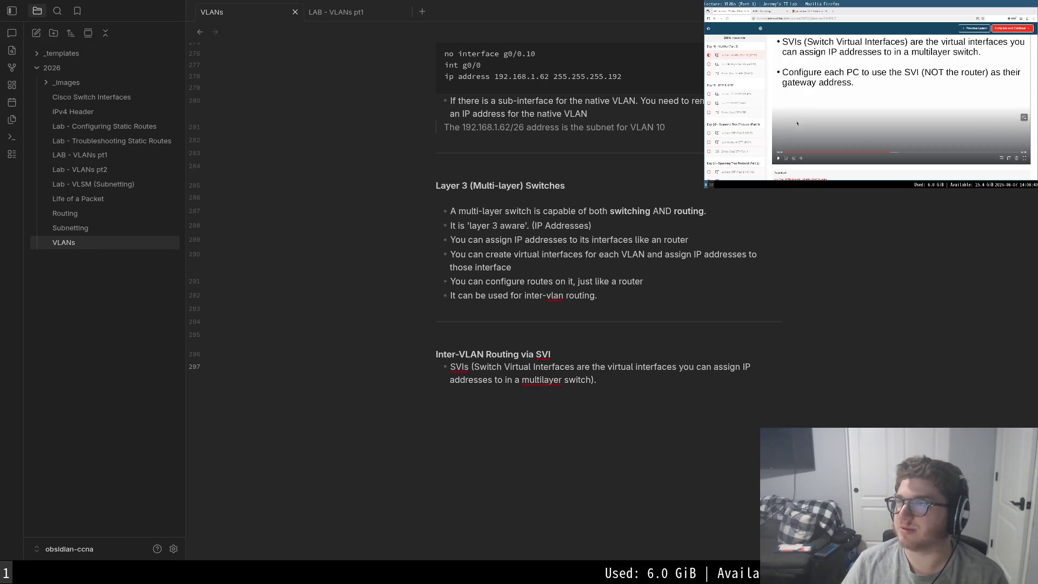
scroll(750, 100, "down", 5)
scroll(750, 101, "down", 2)
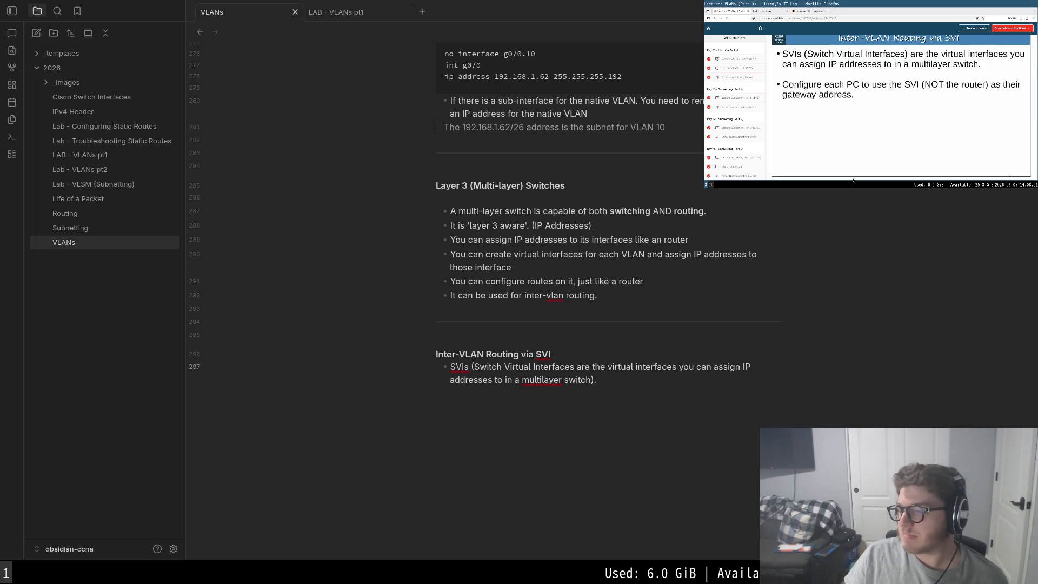
scroll(901, 106, "up", 1)
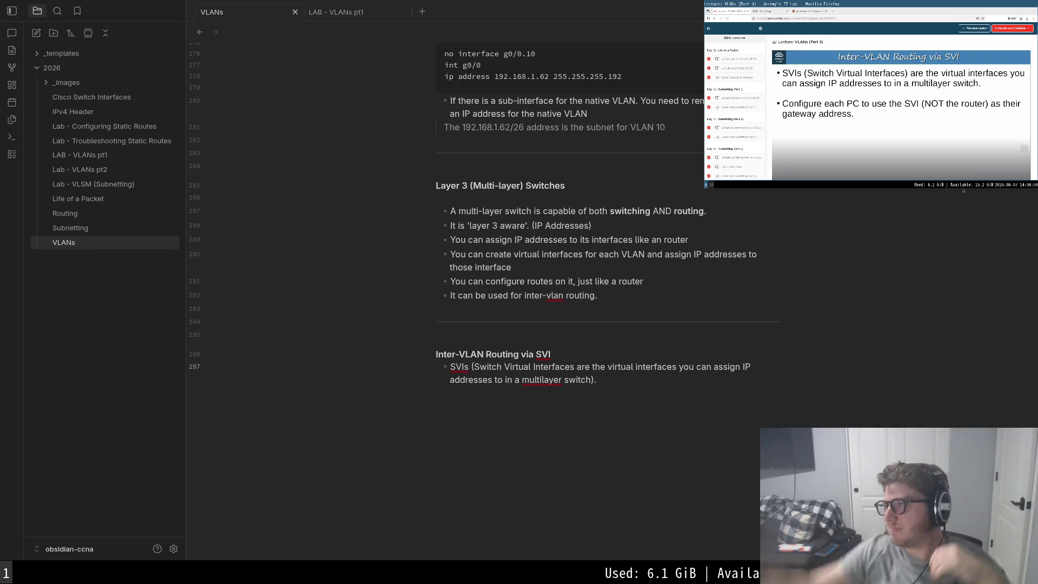
scroll(945, 163, "down", 2)
mouse_move(872, 97)
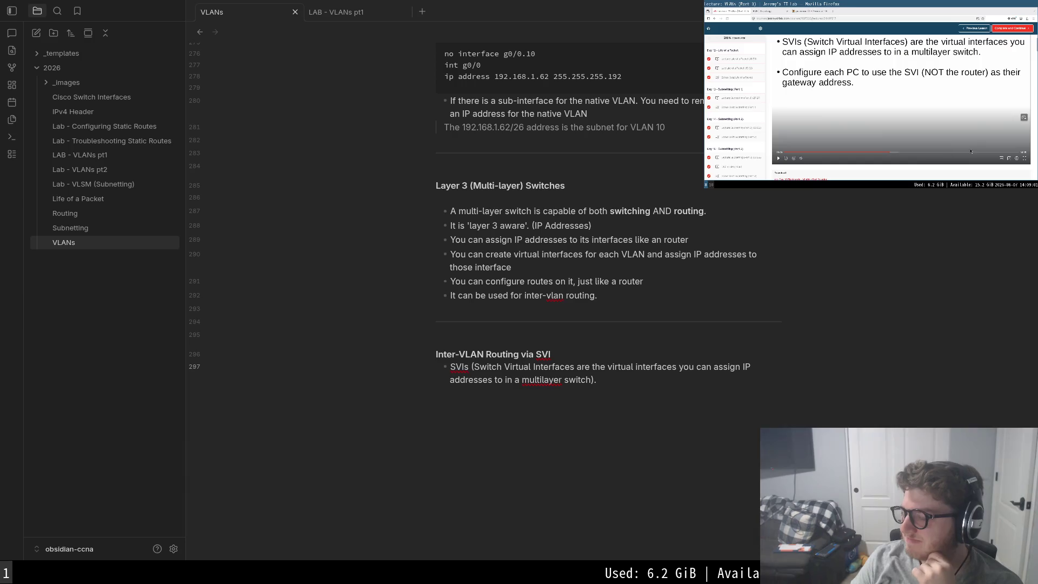
- Enlarge the lecture video to full screen and resume playback for the SVI slide
double_click(811, 128)
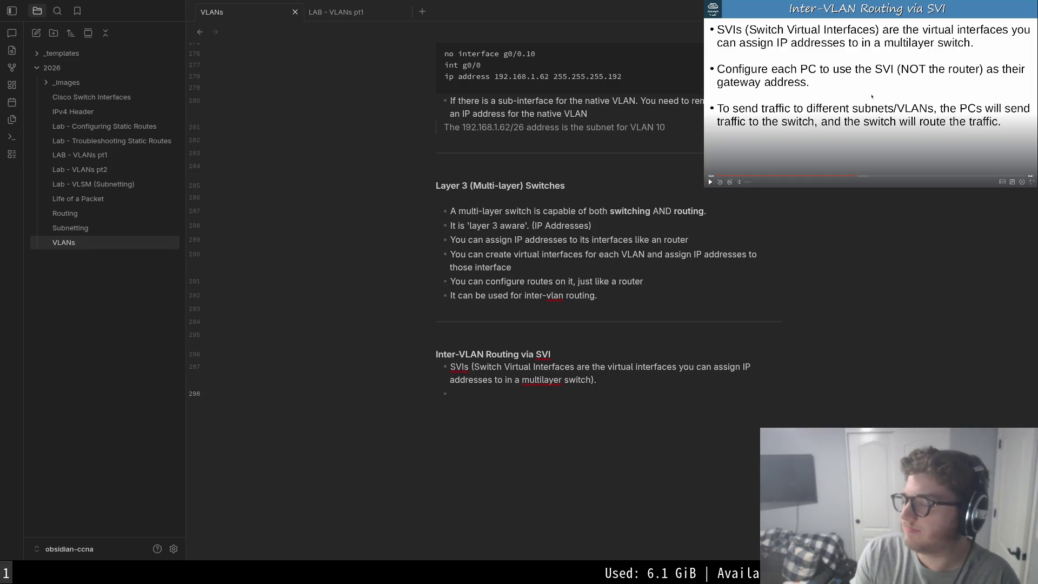
left_click(803, 106)
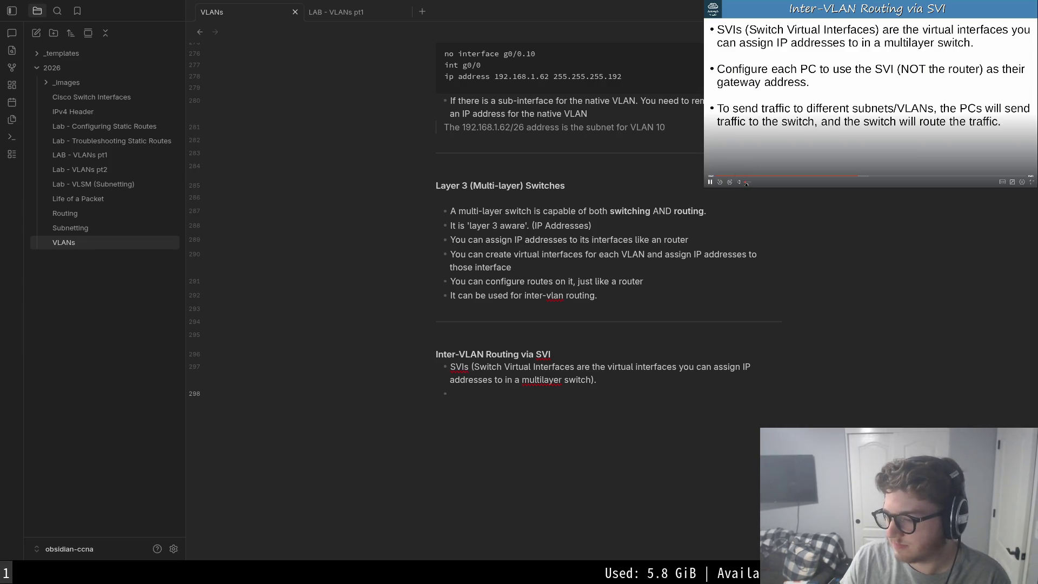
- Pause the lecture and place the caret on the empty bullet beneath the SVIs bullet
left_click(764, 130)
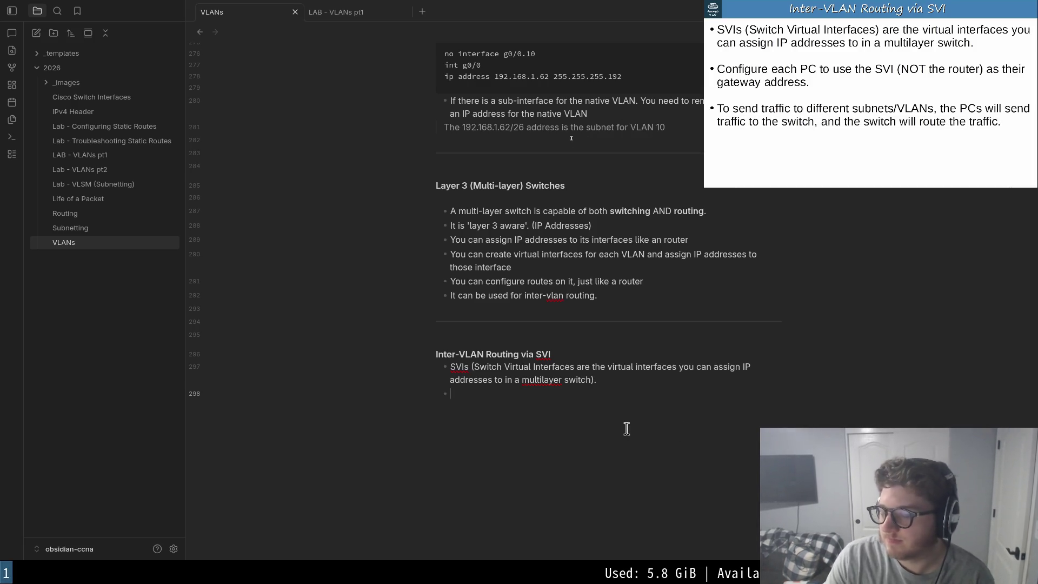
left_click_drag(443, 392, 395, 364)
left_click_drag(531, 405, 402, 359)
left_click(521, 414)
left_click_drag(505, 401, 439, 355)
left_click_drag(531, 417, 389, 353)
left_click(520, 404)
left_click_drag(520, 404, 438, 355)
left_click(518, 407)
type("Configure each ")
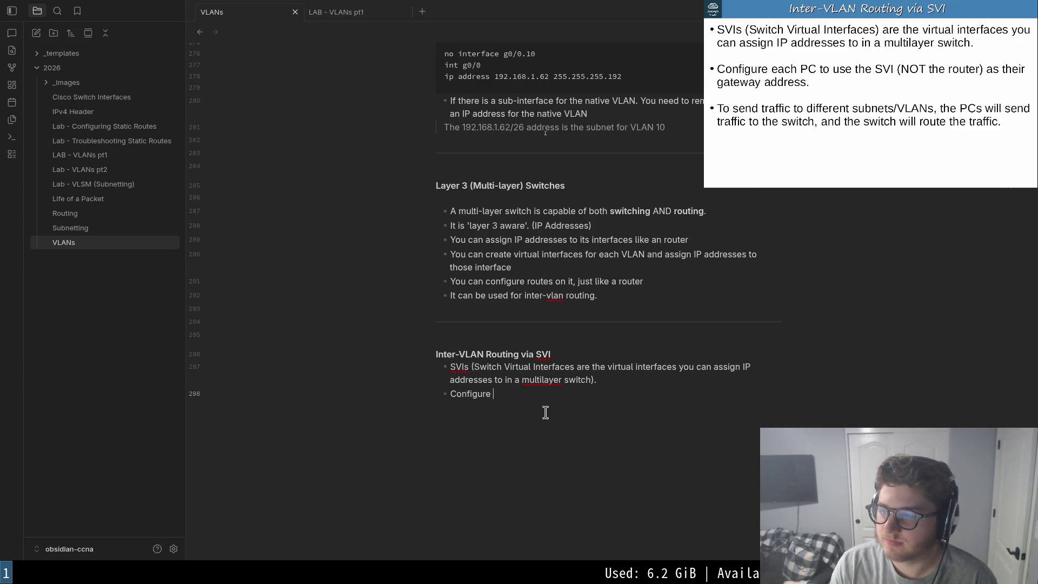
type("PC to use the SVI")
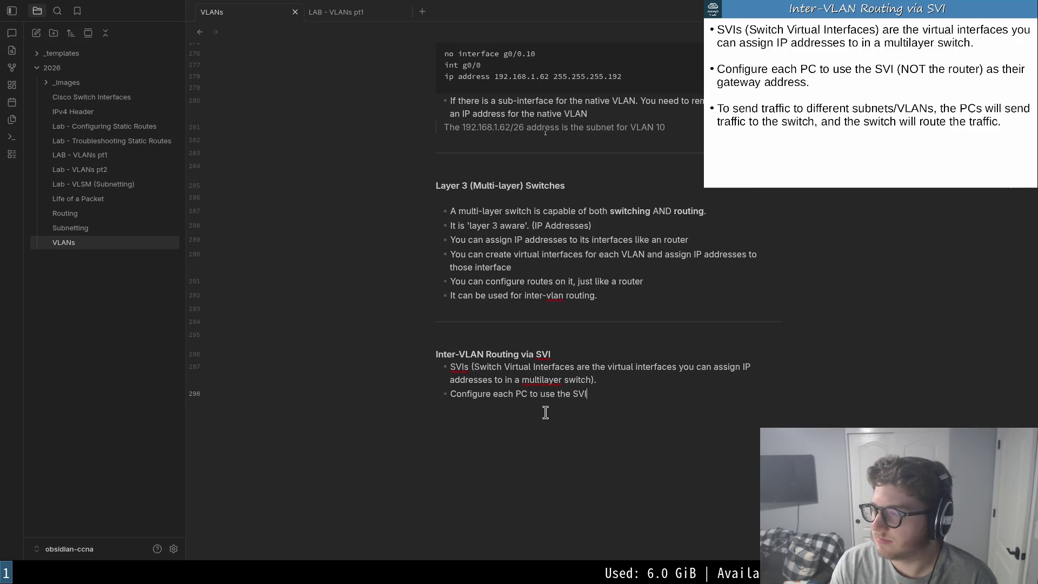
type("O")
- Write 'Configure each PC to use the SVI ()' as the second bullet, fixing a typo after SVI
key("BackSpace")
key("BackSpace")
key("BackSpace")
key("BackSpace")
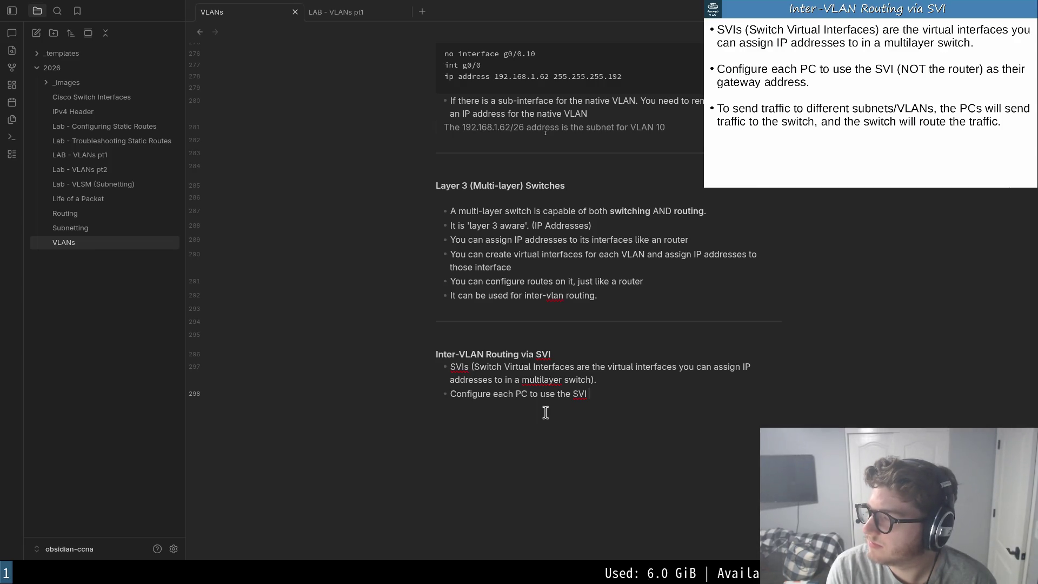
type("(")
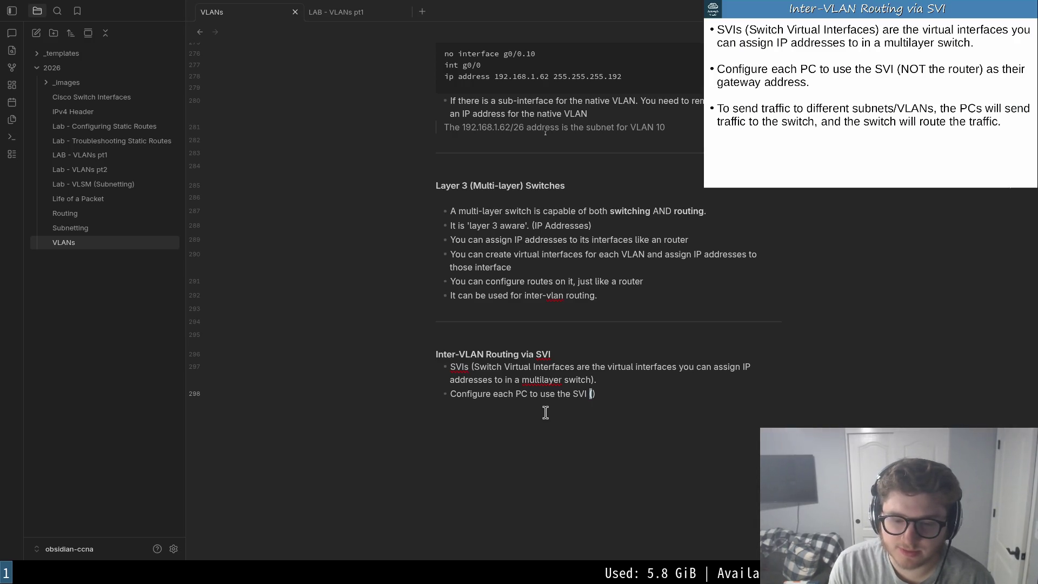
key("shift+Up")
key("shift+Up")
key("shift+Up")
key("shift+Down")
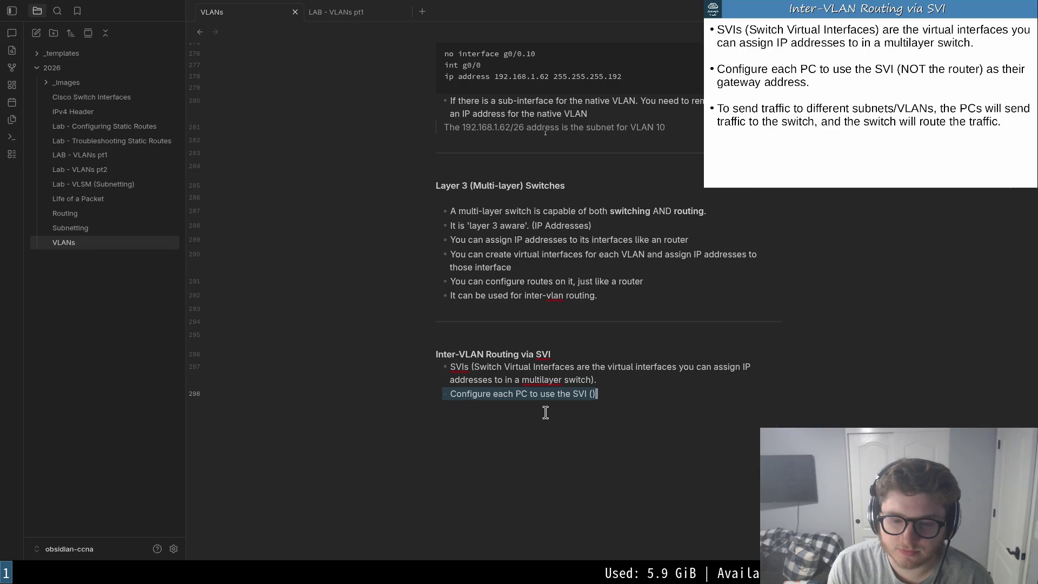
key("shift+Up")
key("shift+Down")
key("shift+Down")
key("shift+Up")
key("shift+Down")
key("shift+Up")
key("shift+Up")
key("shift+Down")
key("shift+Down")
key("shift+Up")
key("shift+Up")
key("shift+Down")
key("shift+Down")
key("shift+Up")
key("shift+Down")
key("shift+Up")
key("shift+Up")
key("shift+Down")
key("shift+Down")
key("shift+Up")
key("shift+Down")
key("shift+Up")
key("shift+Up")
key("shift+Down")
key("shift+Down")
key("shift+Up")
key("shift+Up")
key("shift+Down")
key("shift+Down")
key("shift+Up")
key("shift+Up")
key("shift+Down")
key("shift+Down")
key("shift+Up")
key("shift+Up")
key("shift+Up")
key("shift+Down")
key("shift+Down")
key("shift+Down")
key("shift+Up")
key("shift+Up")
key("shift+Down")
key("shift+Down")
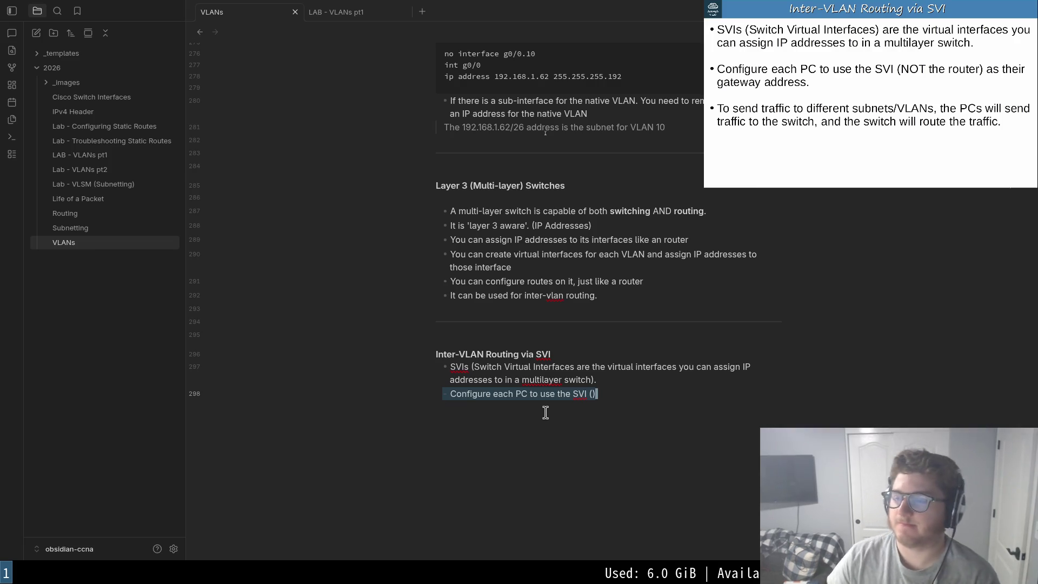
- Fill in '(NOT the router) as their default gateway' and begin a third bullet 'To send traff'
key("Left")
type("NOT the")
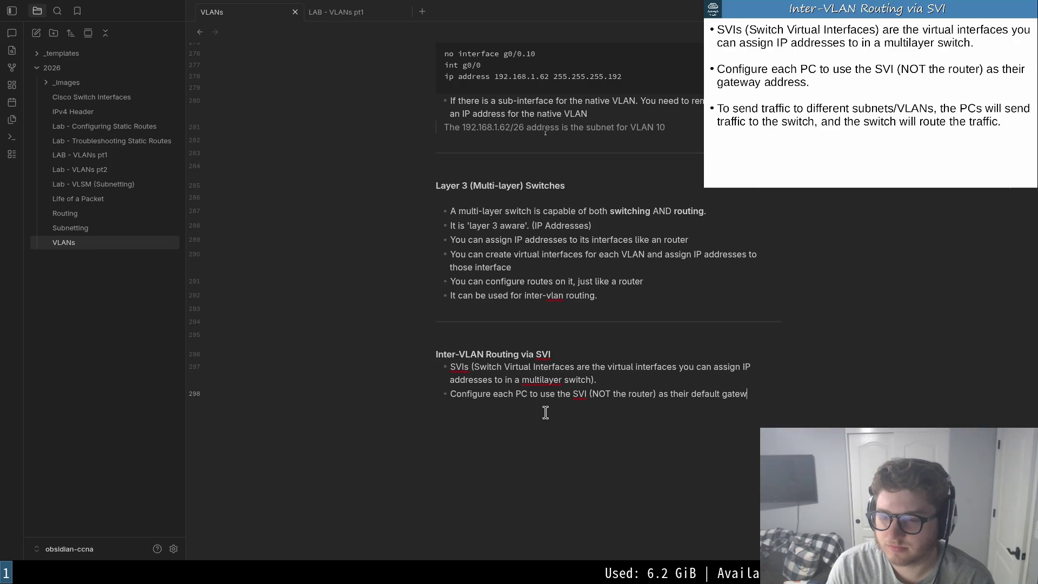
key("a")
type("To send traffic")
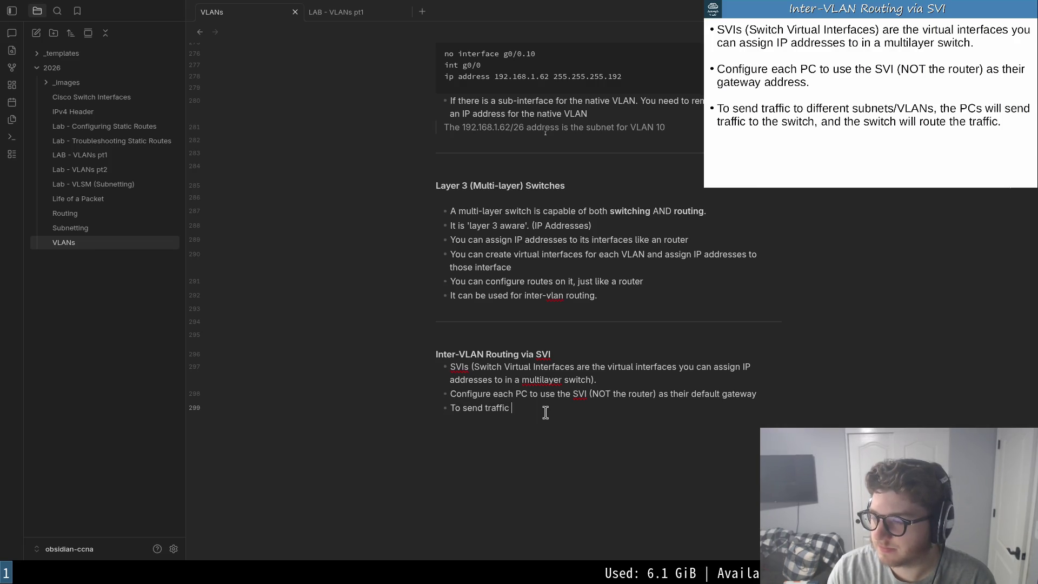
type("to different subnets/")
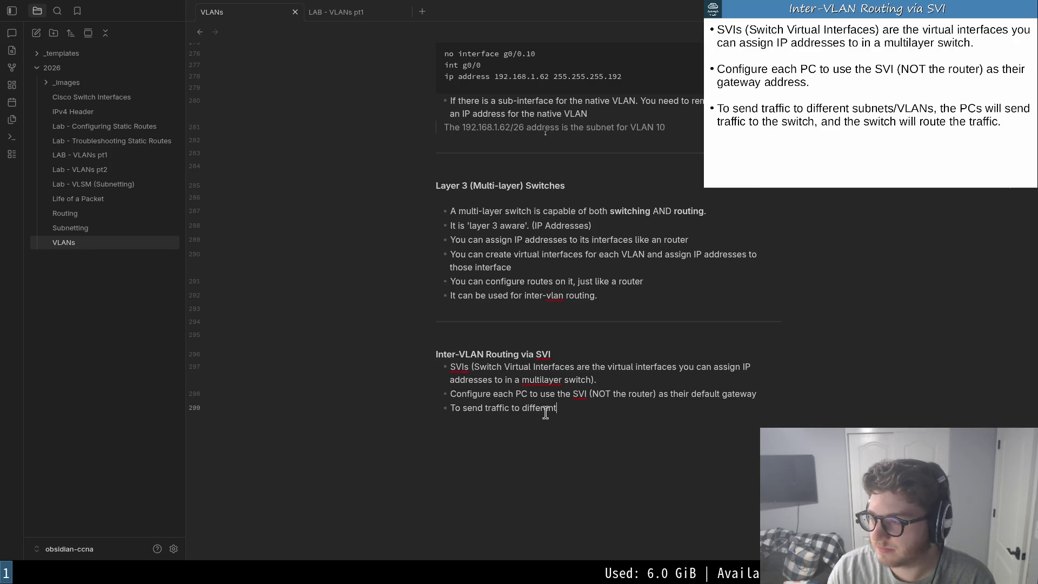
type("VLANs, the PCs will send traffic to the")
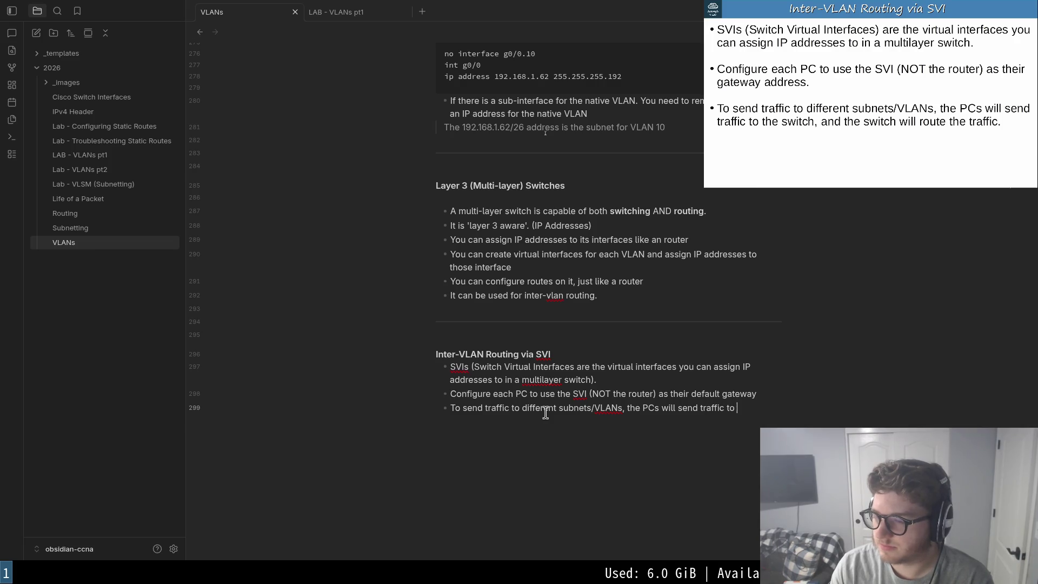
type(" switch, and the switch will route the traffice")
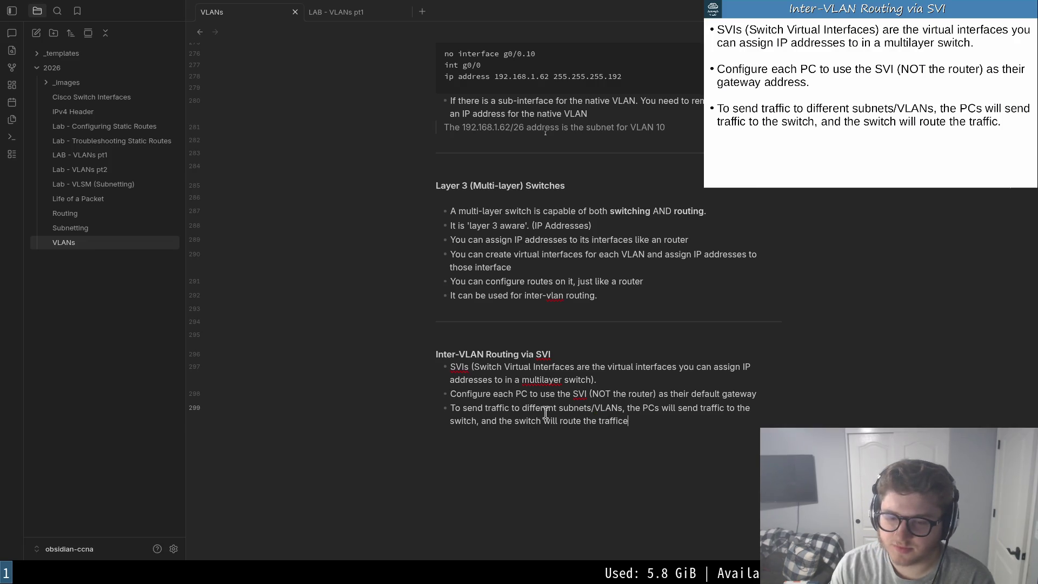
- Complete the bullet that PCs send inter-VLAN traffic to the switch, which routes it, fixing 'traffice'
key("BackSpace")
key("Up")
key("Down")
key("shift+Down")
key("shift+Up")
key("shift+Down")
key("Right")
key("shift+Left")
key("Return")
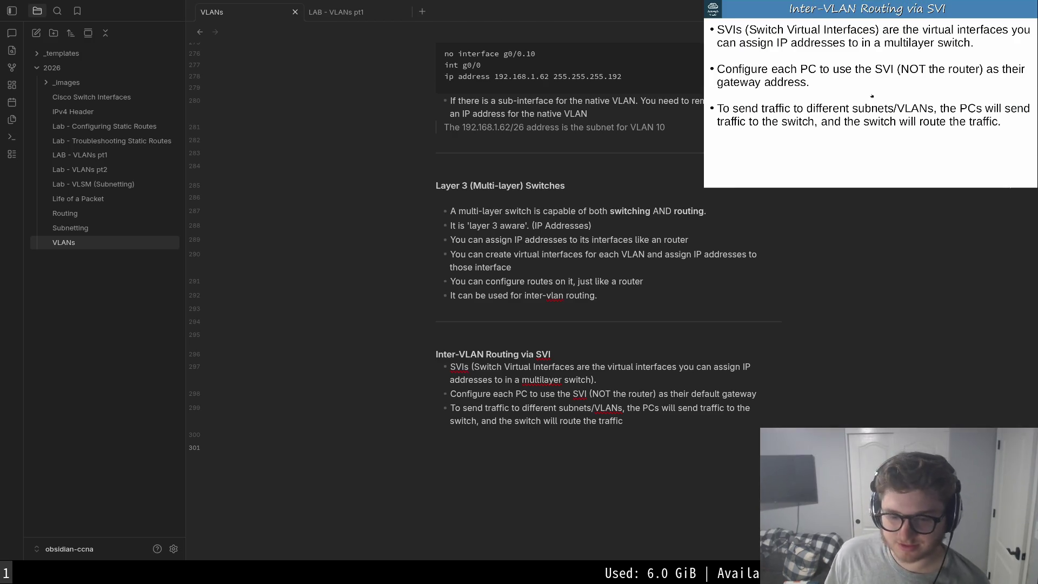
- Switch to the browser workspace, load the autocompleted Proxmox page and start a new tab
key("super+2")
key("super+Return")
type("192.168.50.15:8006/")
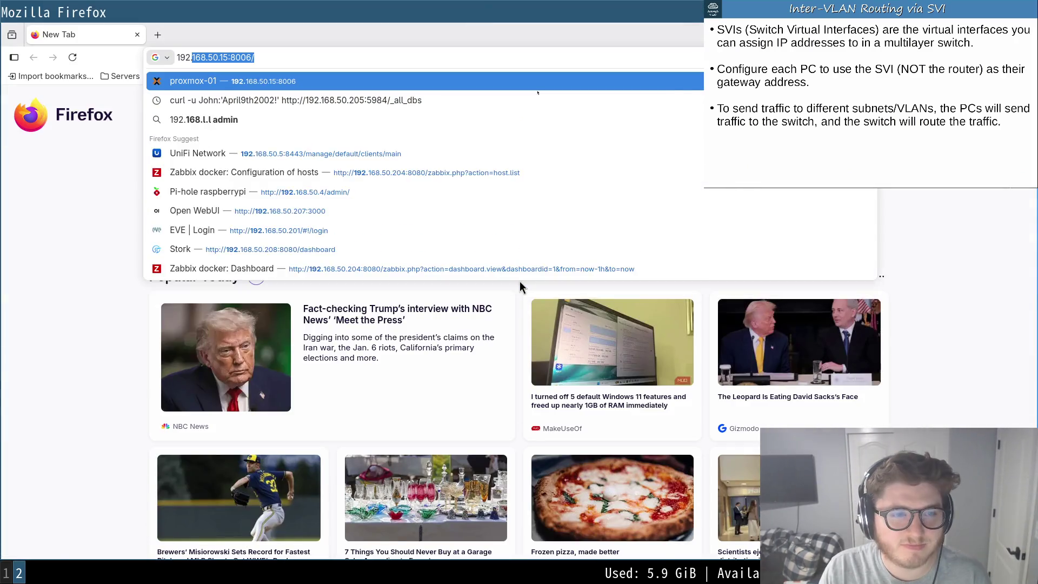
key("Return")
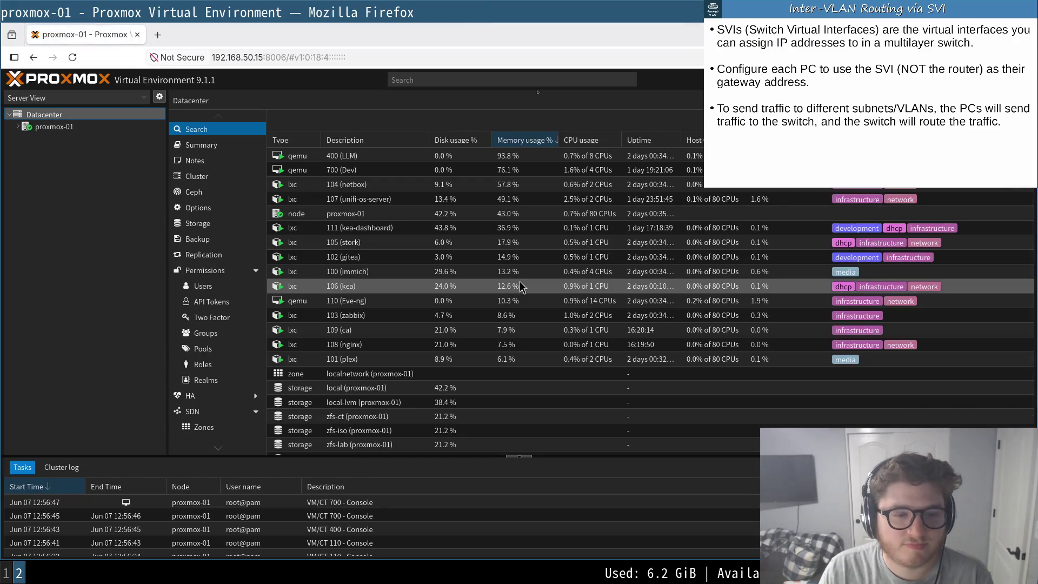
key("ctrl+t")
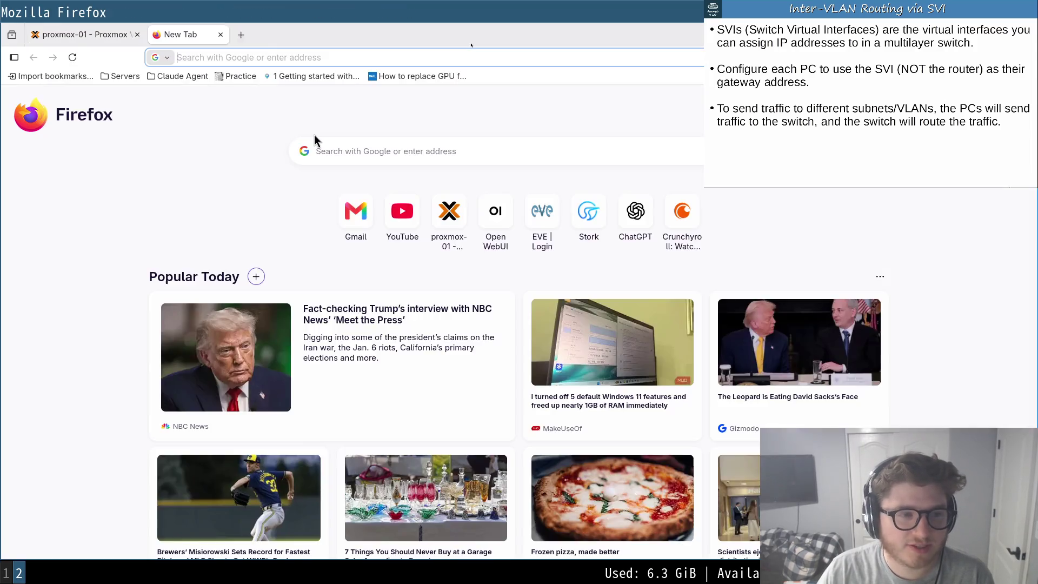
type("cu")
key("BackSpace")
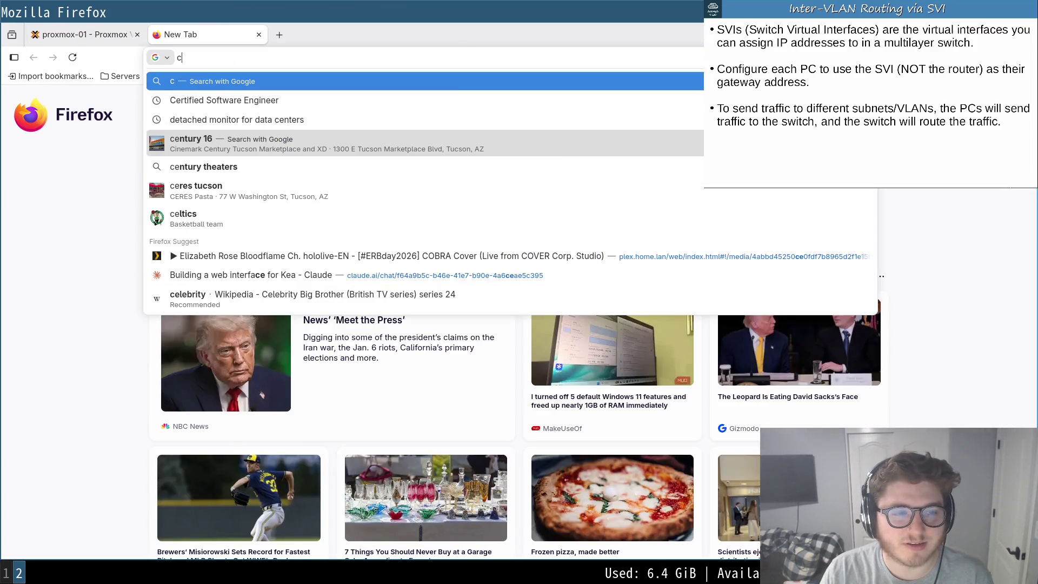
key("BackSpace")
type("c")
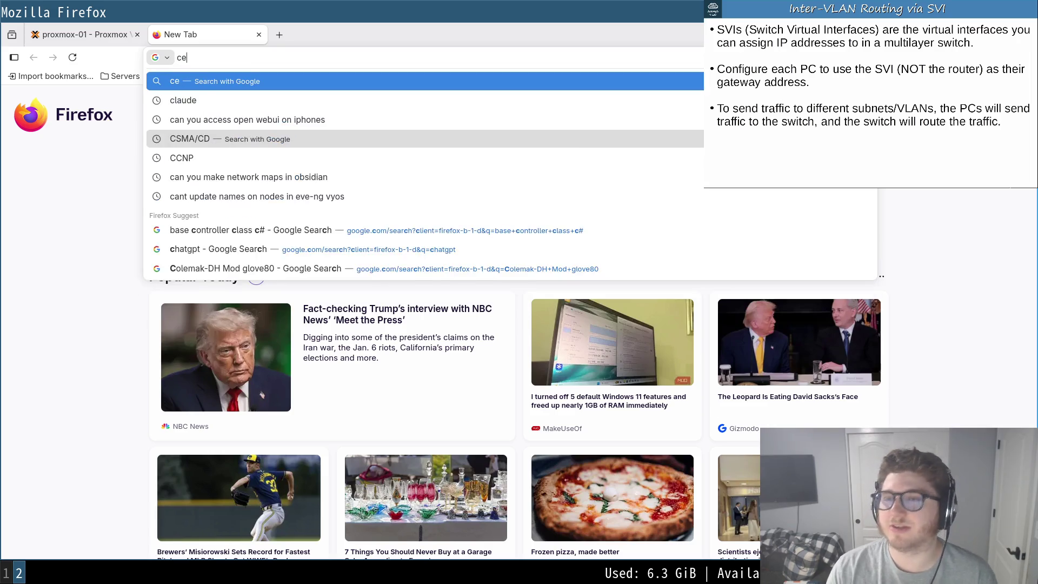
type("e")
- Load stork.home.lan in the new tab, return to the Proxmox tab, then back to the Obsidian notes
key("BackSpace")
type("ce")
key("BackSpace")
key("BackSpace")
type("stork")
key("Return")
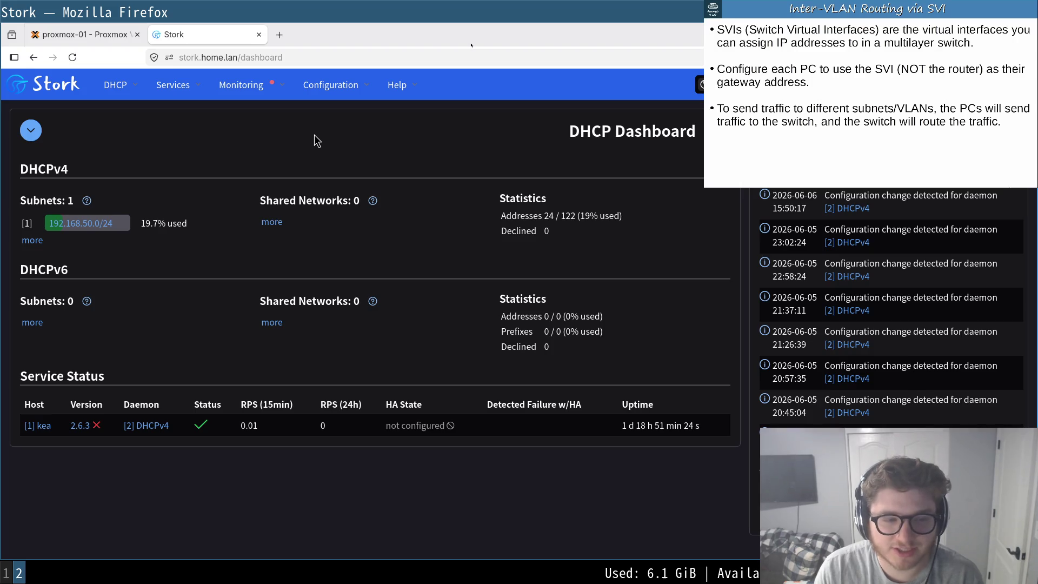
key("ctrl+Page_Up")
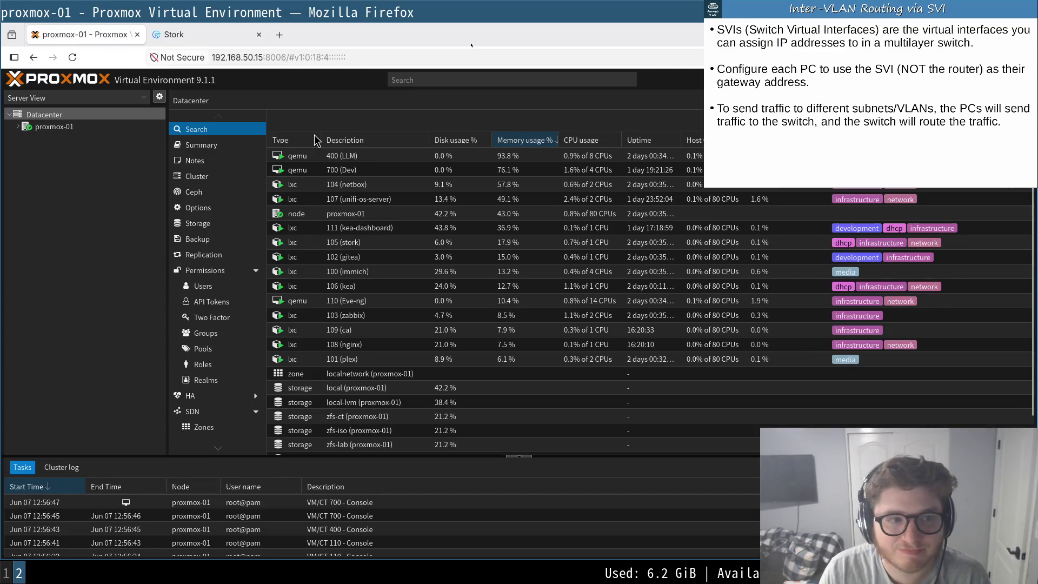
key("super+1")
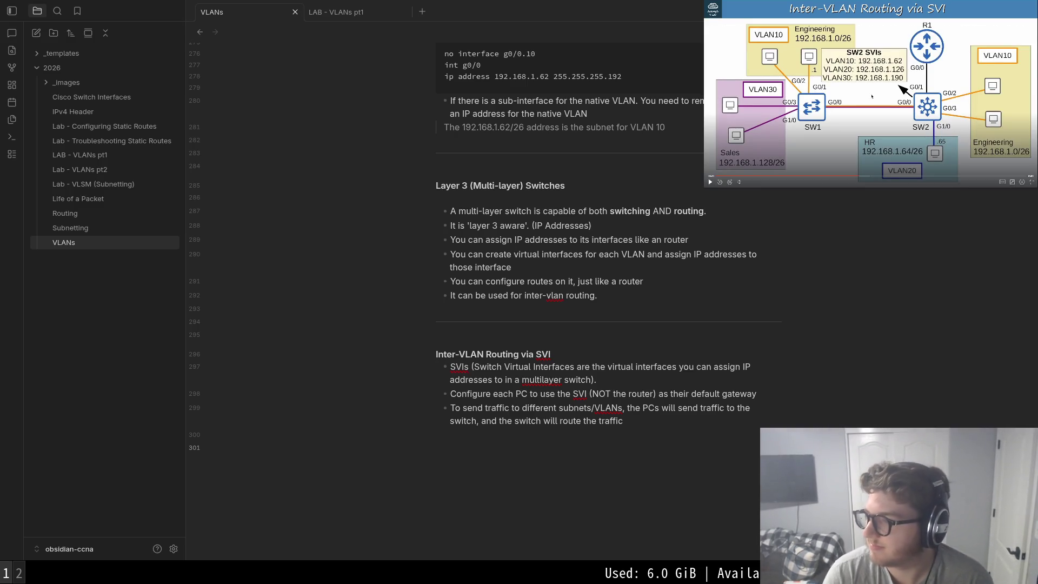
key("space")
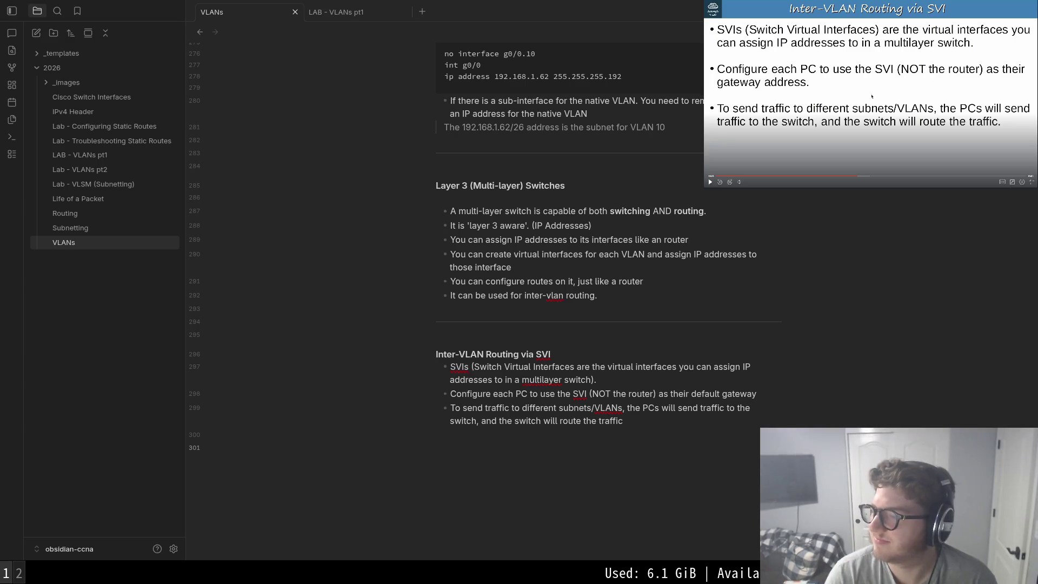
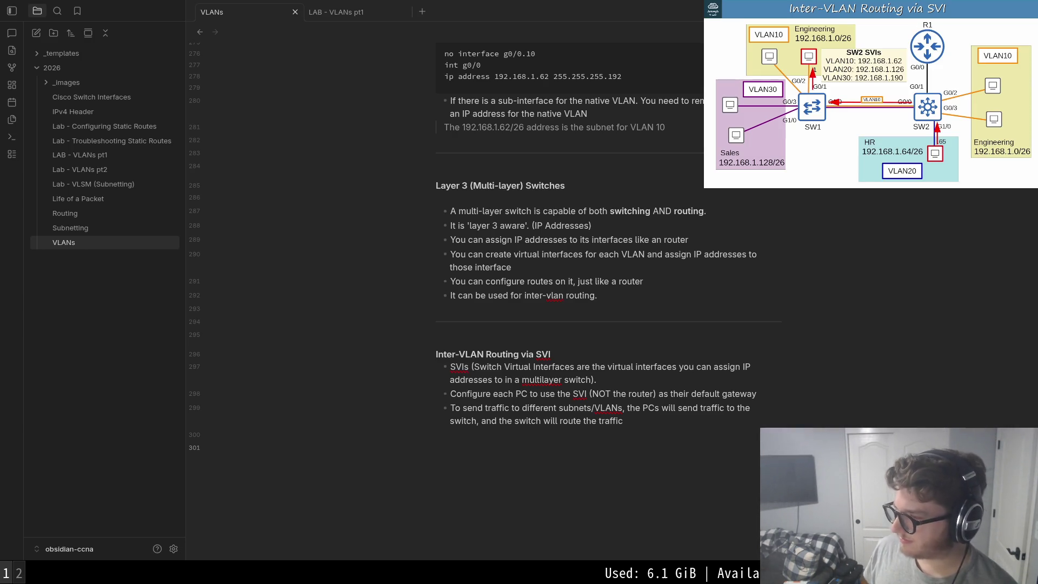
- Play the tutorial video on to the topology diagram, then pause it
left_click(857, 92)
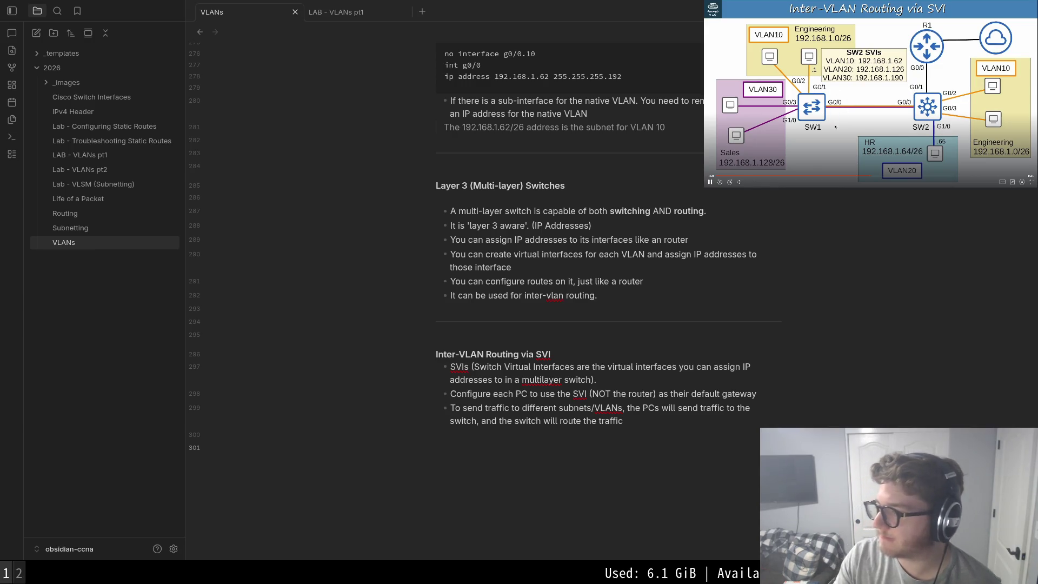
left_click(834, 127)
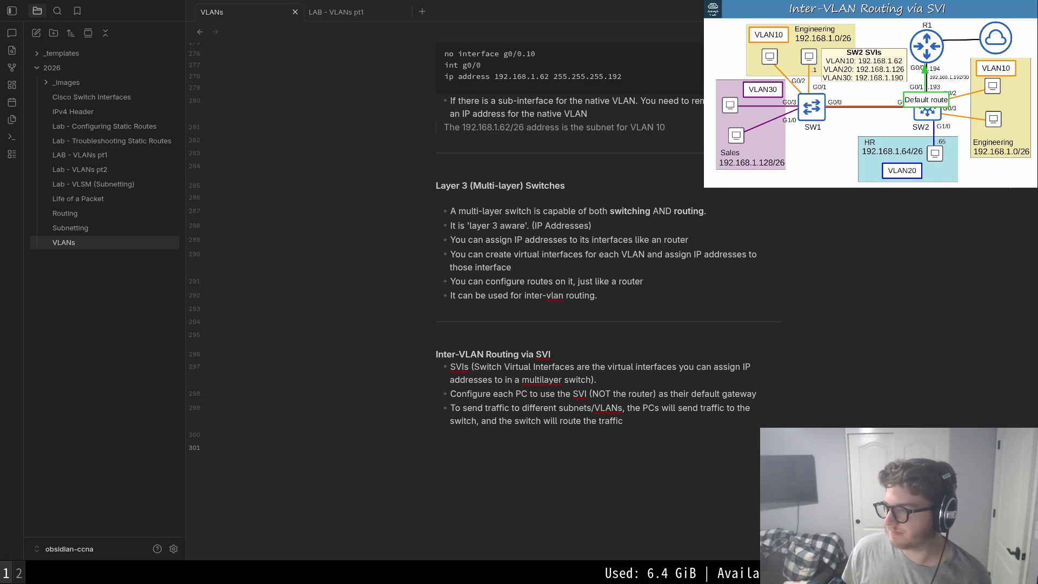
left_click(885, 109)
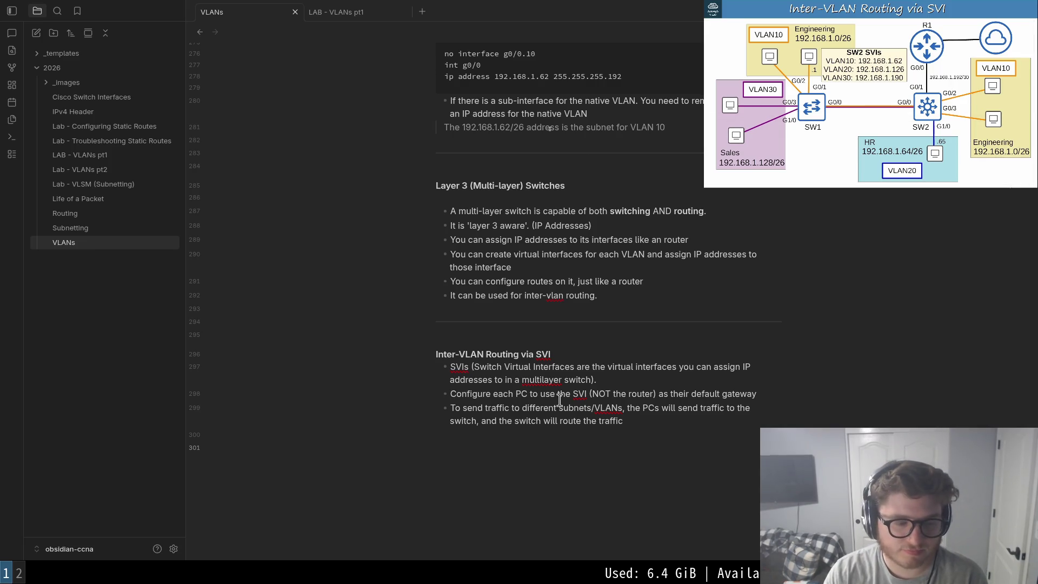
- In a new Alacritty terminal, mv the screenshot file into the vault's images folder and show _images
key("super+Return")
type("mvf")
key("BackSpace")
key("BackSpace")
type("images/")
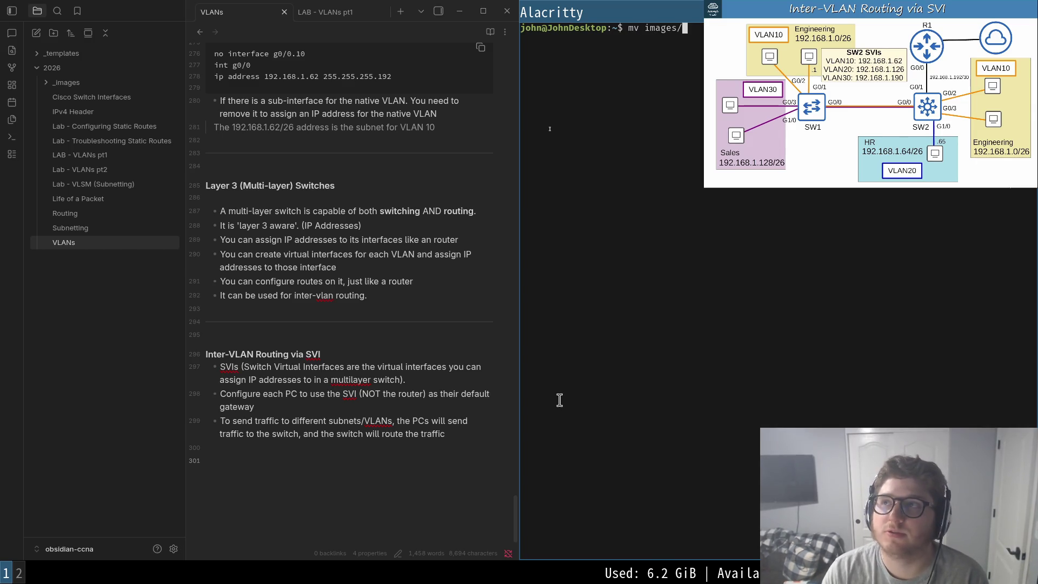
type("st")
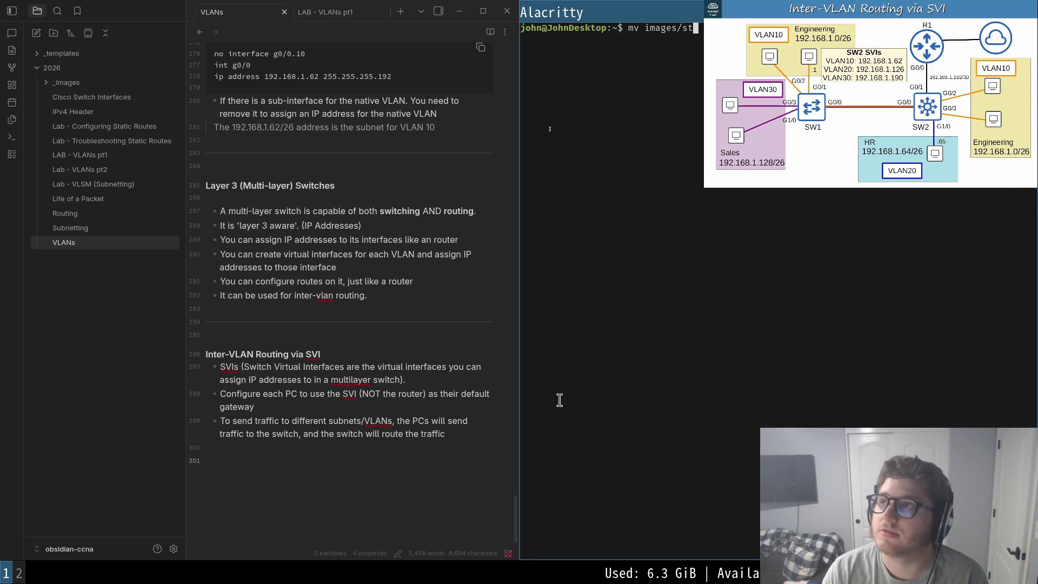
key("BackSpace")
key("BackSpace")
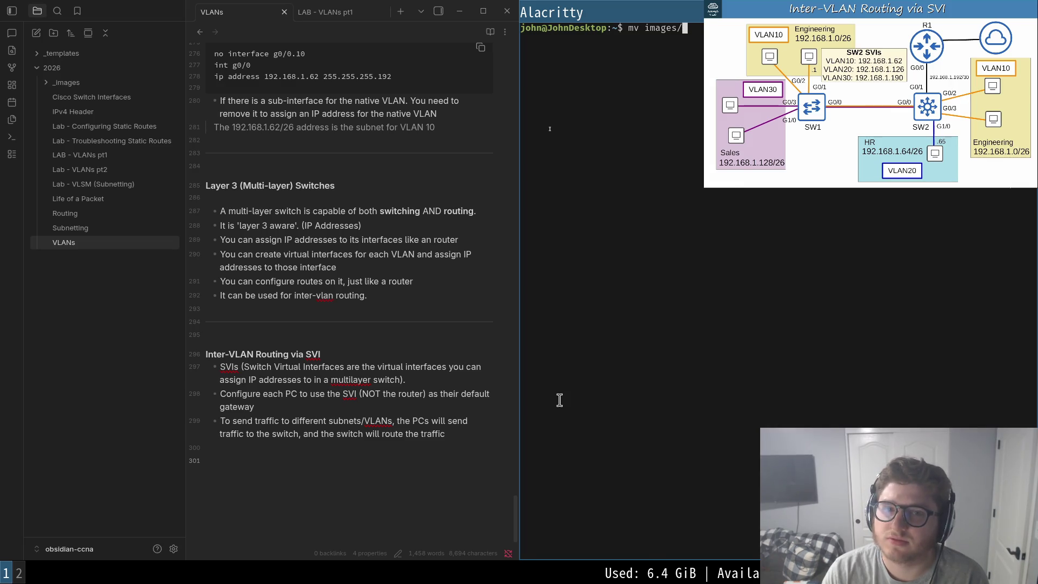
key("Tab")
key("Tab")
type("scre")
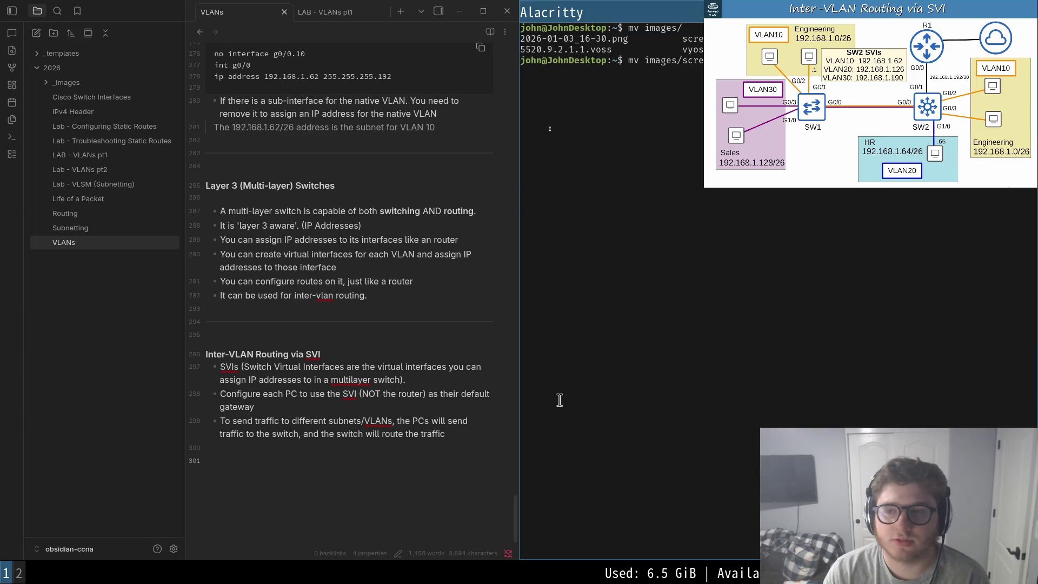
key("Tab")
type("images/")
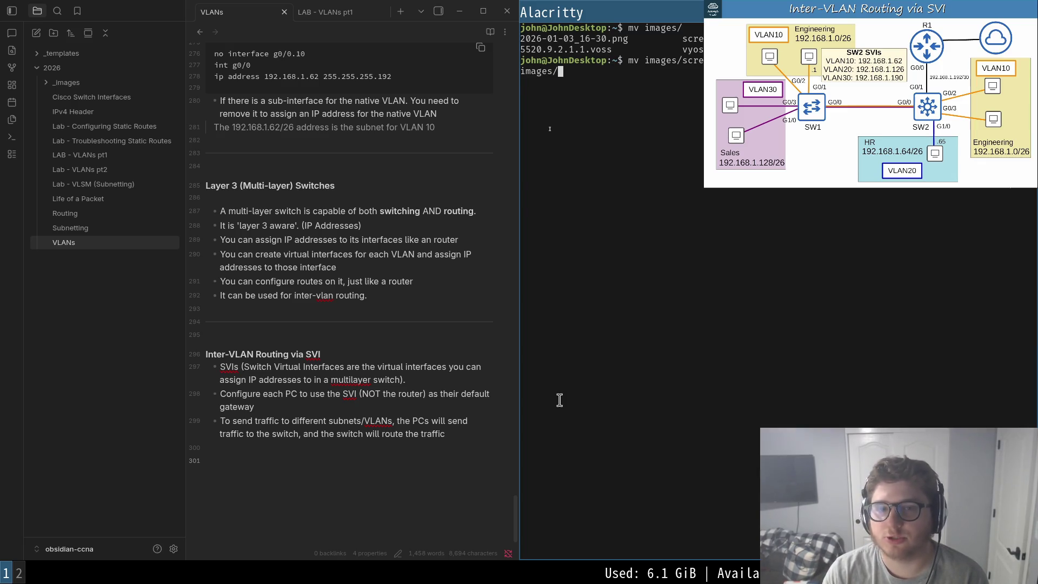
key("Return")
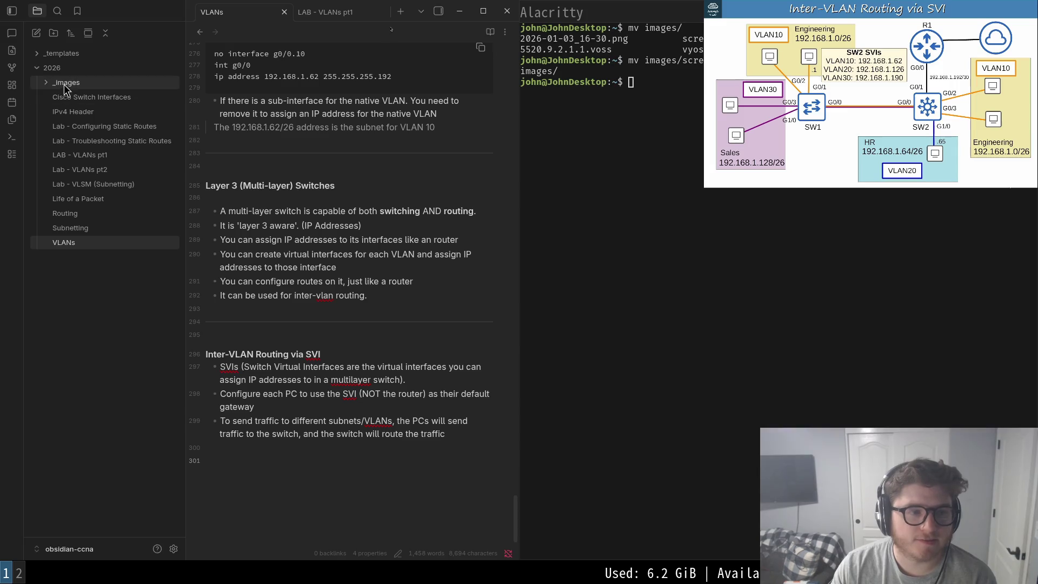
left_click(65, 83)
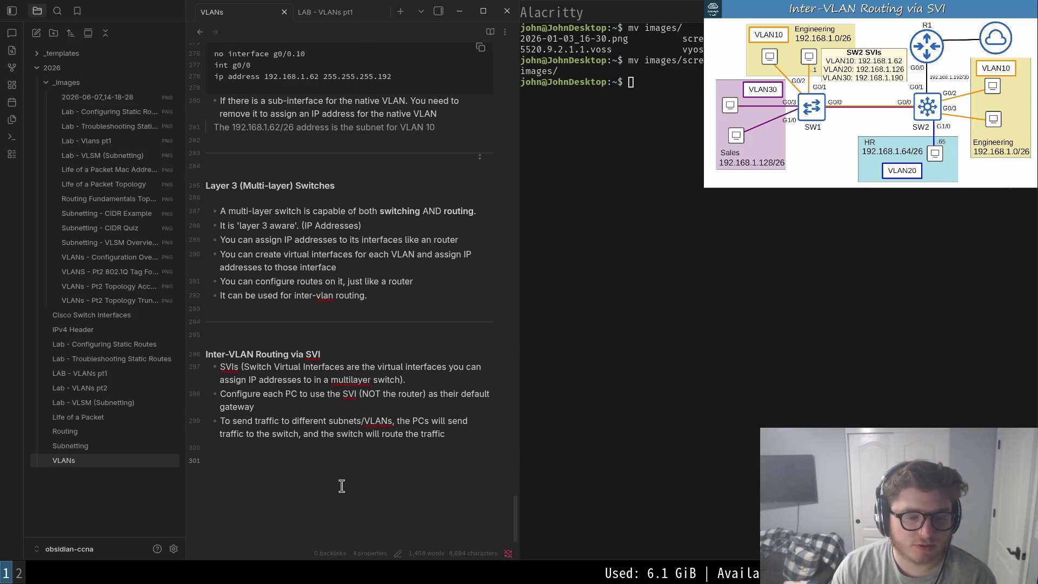
type("###")
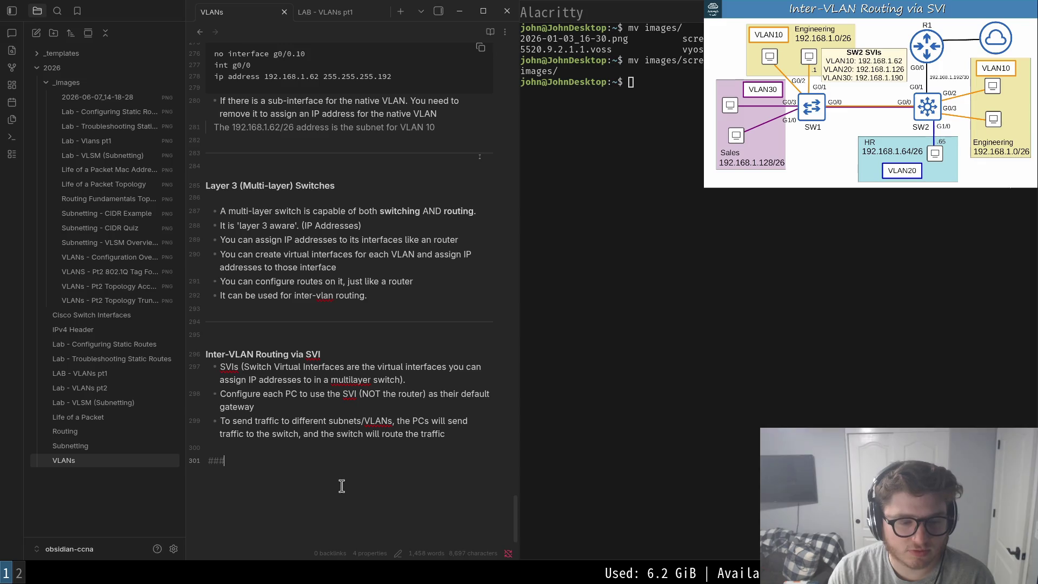
- Add a ### Topology heading and embed the screenshot on the line below it
key("BackSpace")
key("BackSpace")
type("opol")
key("h")
key("h")
key("h")
key("o")
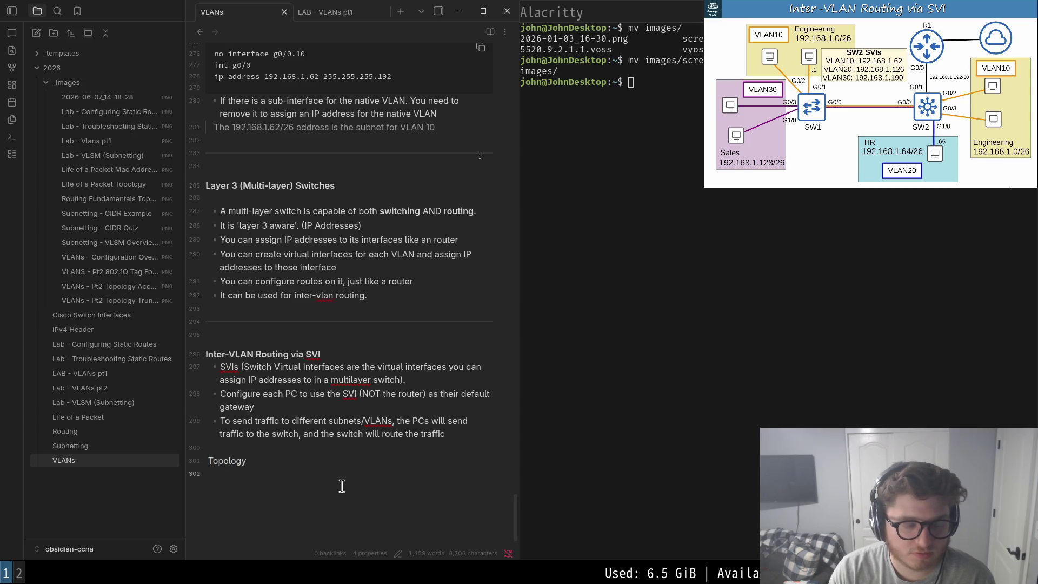
mouse_move(90, 96)
left_mouse_down()
mouse_move(286, 399)
mouse_move(267, 489)
left_mouse_up()
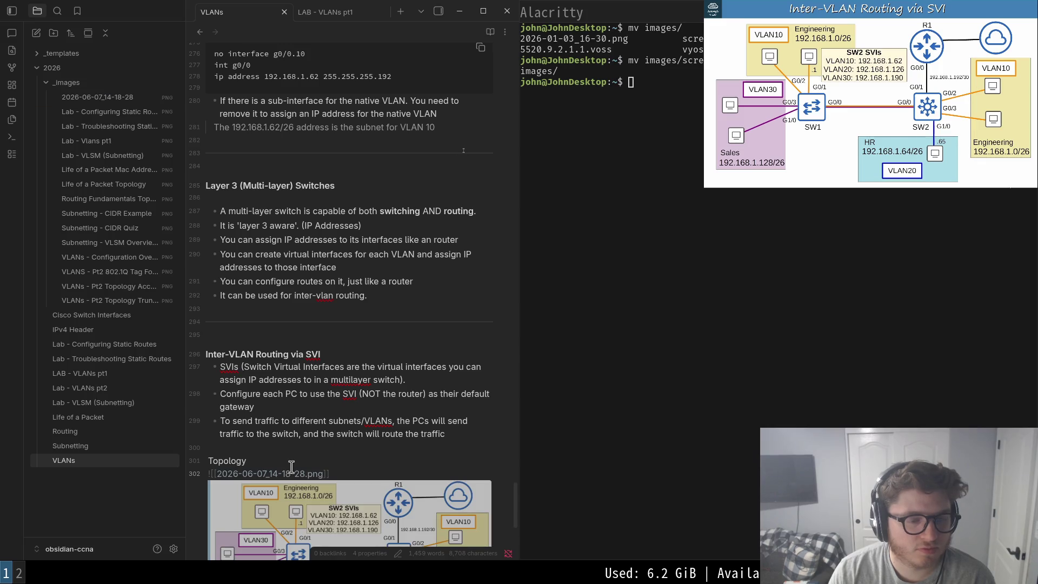
- Rename the embedded image to 'VLANs - PT3 Topology Inter-VLAN SVI'
right_click(115, 103)
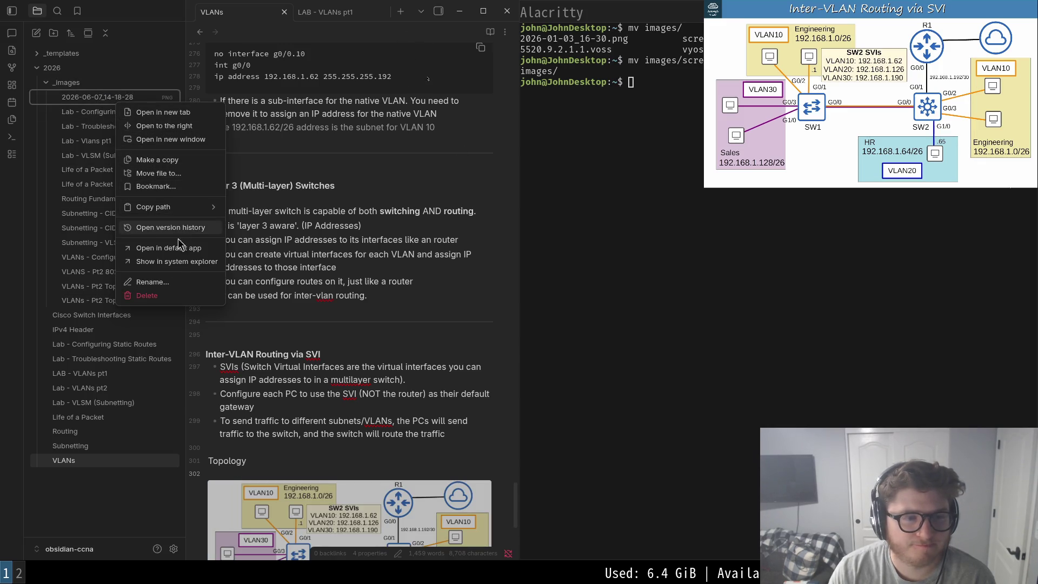
left_click(152, 282)
key("BackSpace")
type("Inter-VLA")
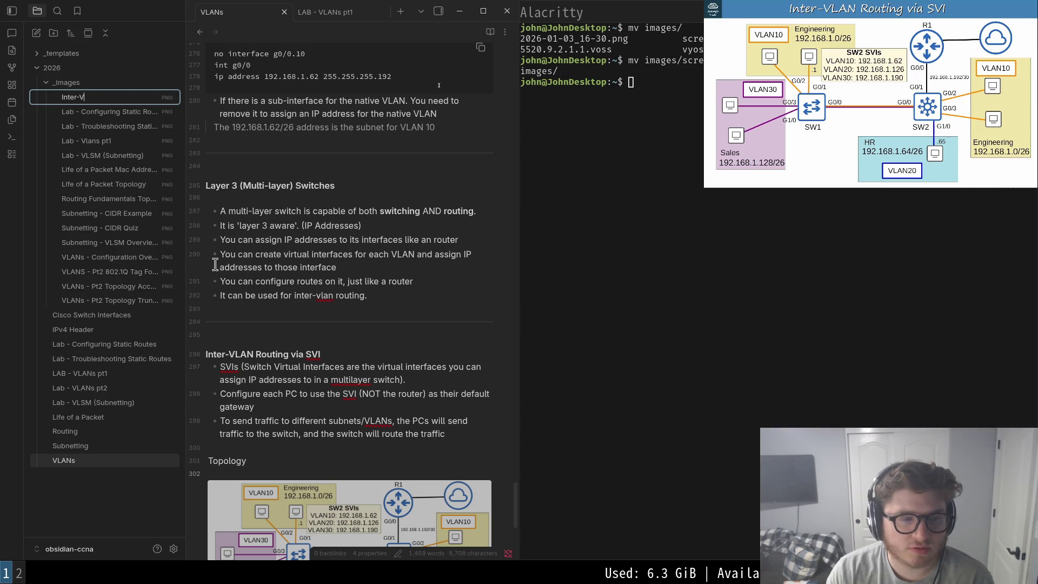
type("s")
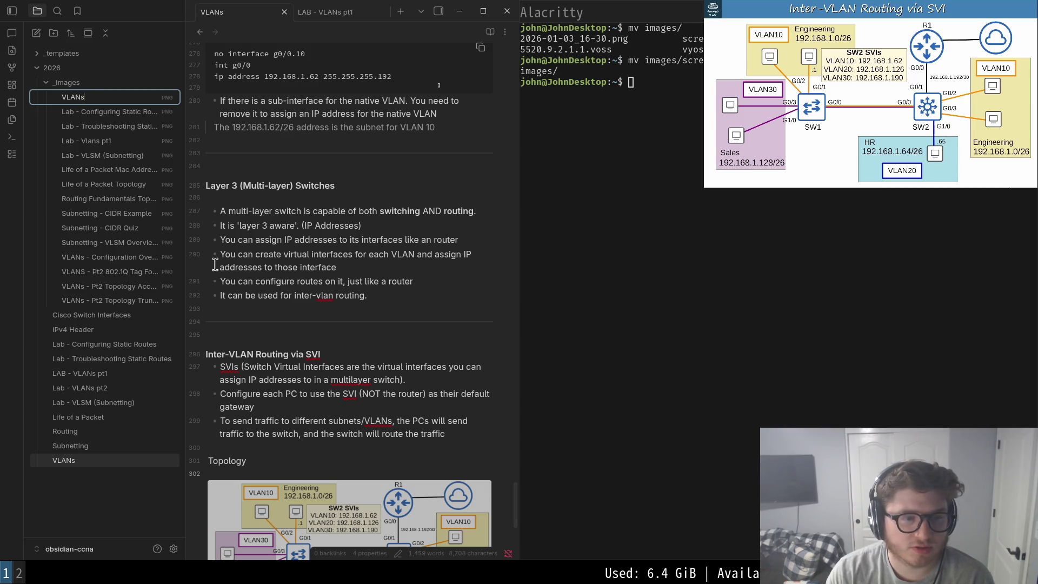
type("Pt1")
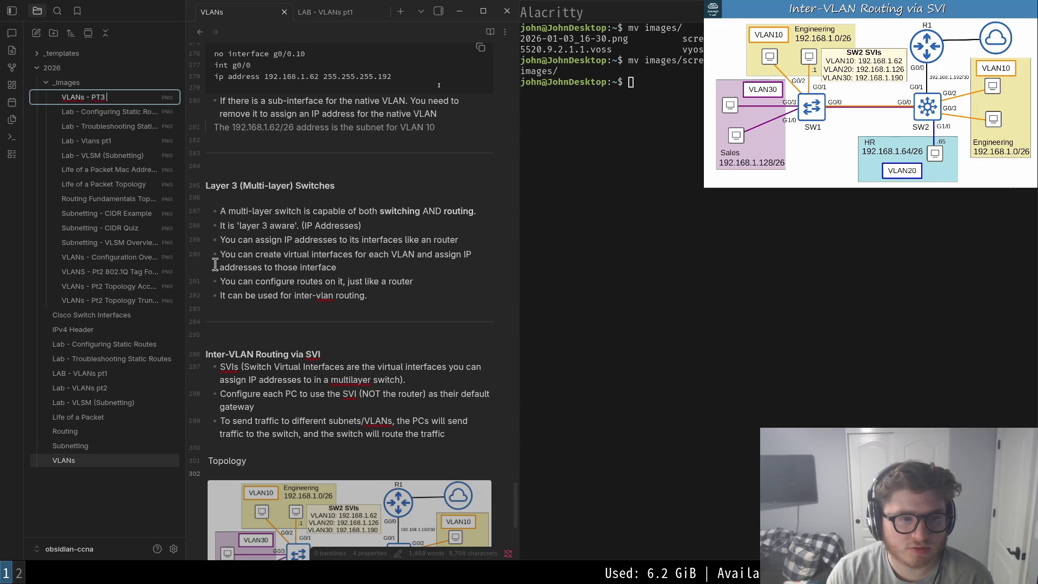
type("opology")
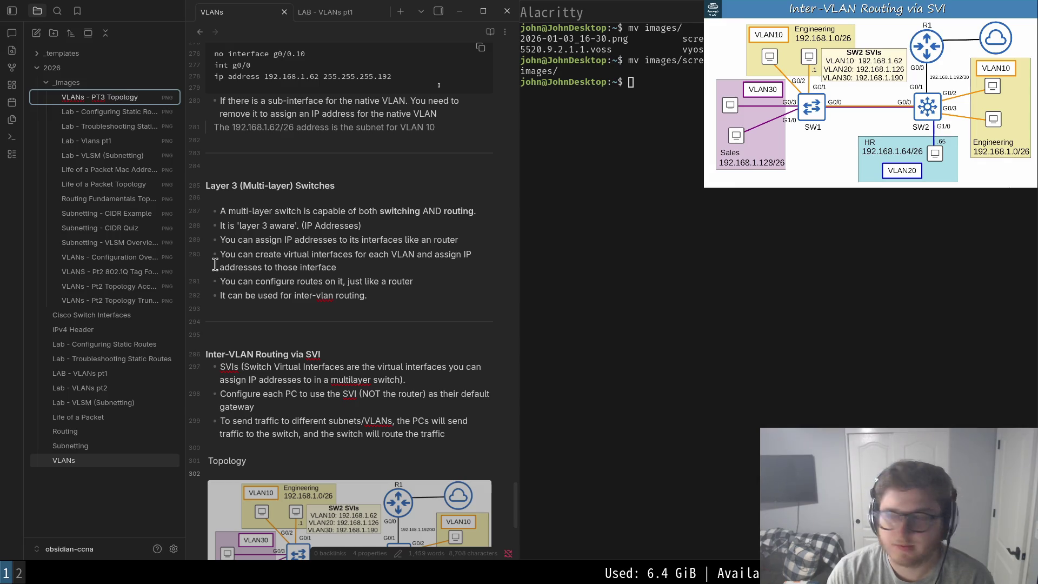
type(" SVI")
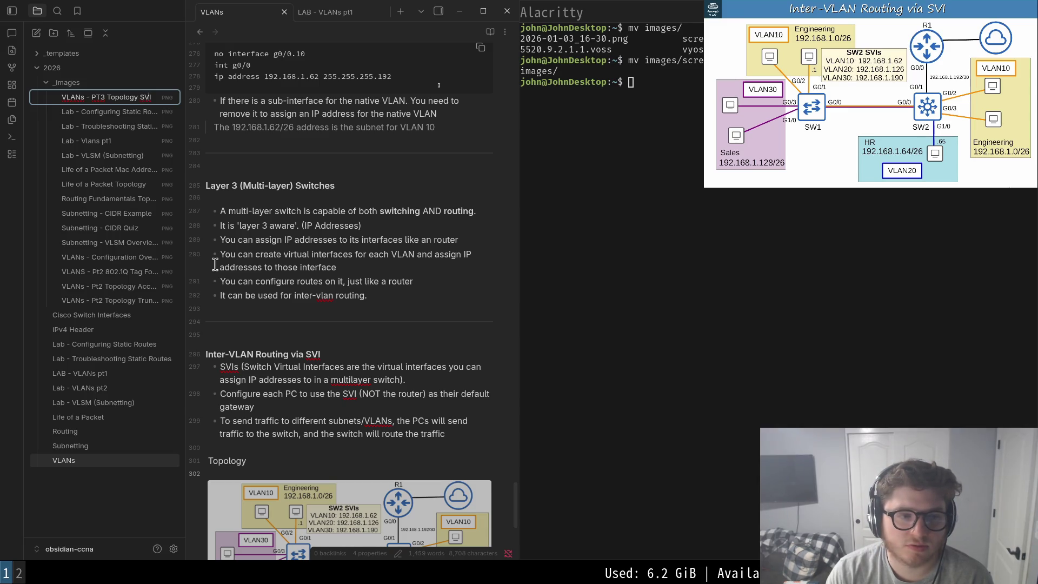
type("Inte...")
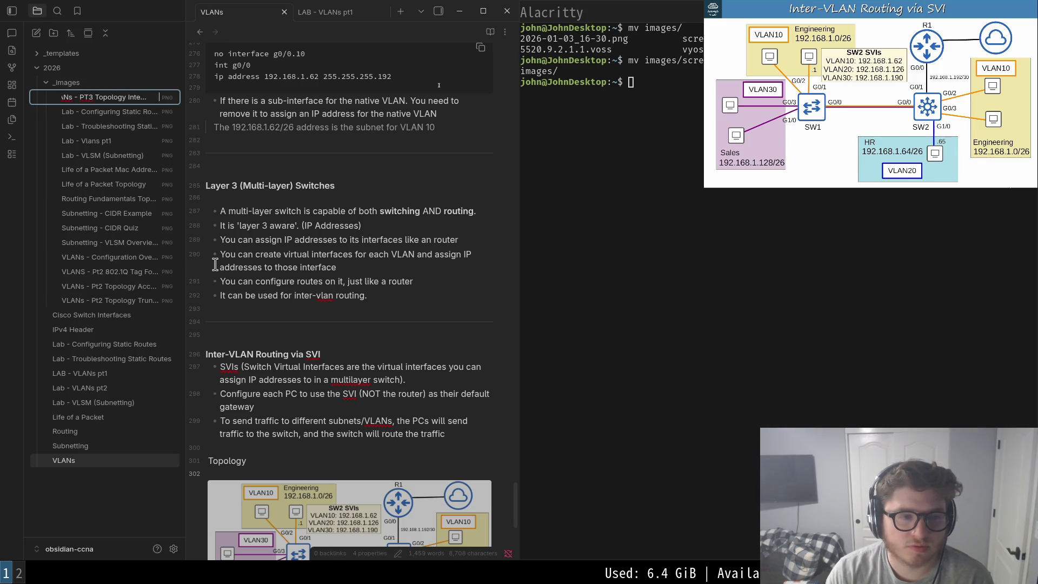
key("Return")
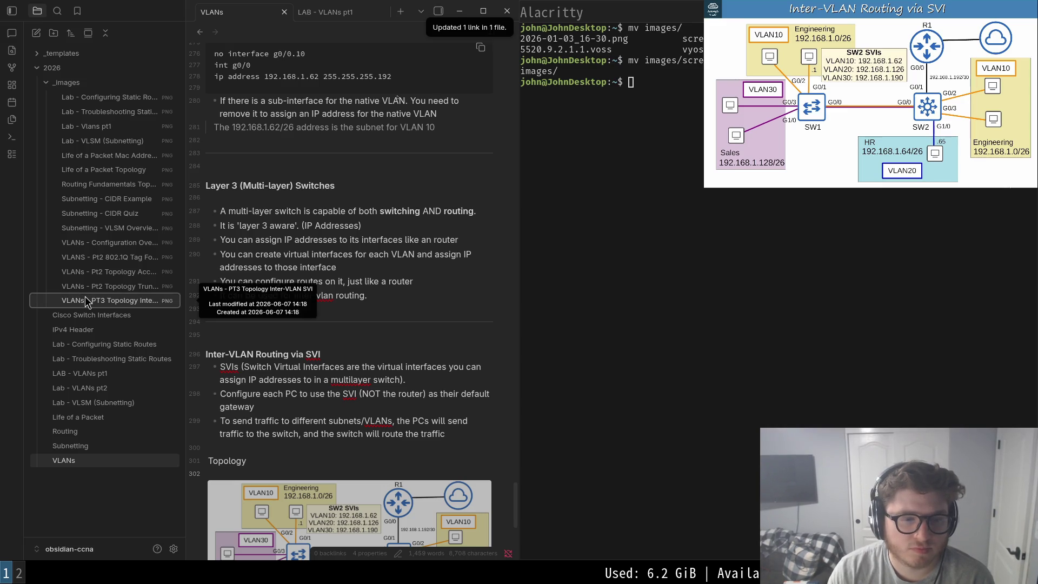
scroll(378, 325, "down", 5)
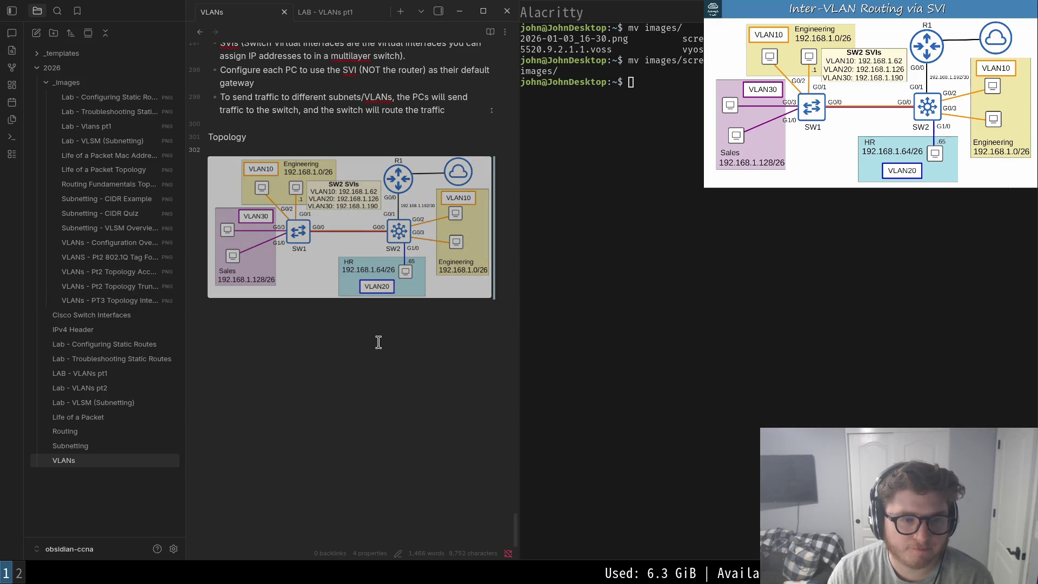
left_click(340, 235)
- Tidy the image embed so it sits on its own line directly under the Topology heading
key("Up")
scroll(288, 154, "up", 2)
key("Down")
key("Up")
key("Down")
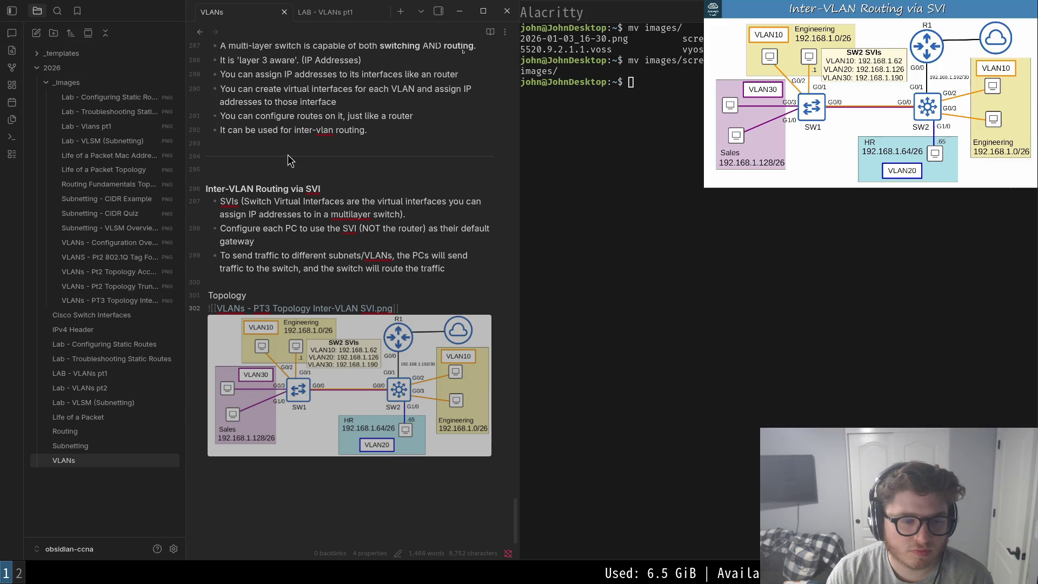
key("Left")
key("Left")
key("ctrl+Left")
key("ctrl+Left")
key("ctrl+Left")
key("Up")
key("Delete")
key("ctrl+Left")
key("ctrl+Left")
key("ctrl+Left")
key("ctrl+Left")
key("ctrl+Left")
key("ctrl+Left")
key("ctrl+Left")
key("ctrl+Left")
key("Return")
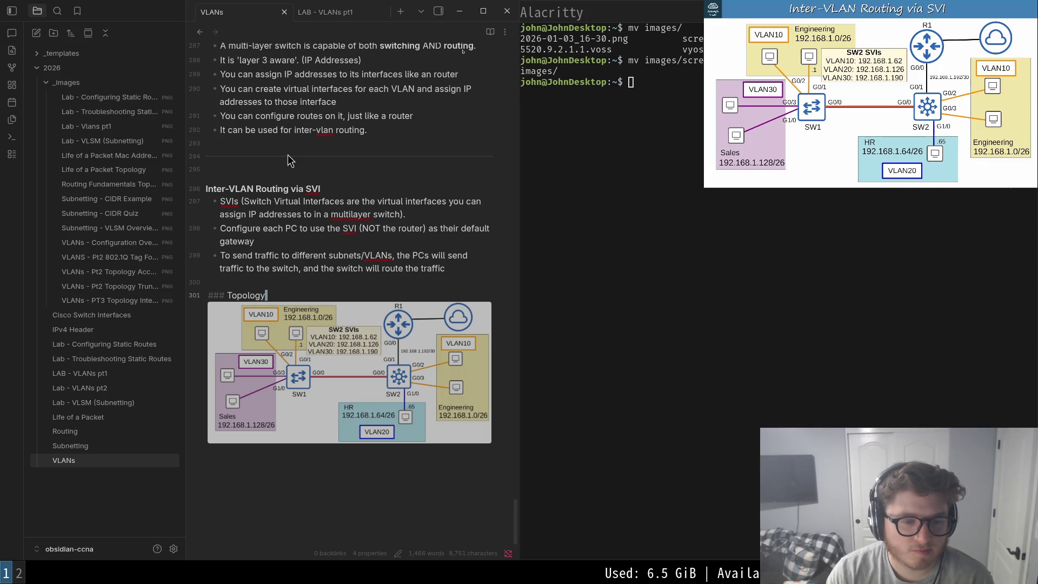
- Leave a blank line below the image, give the note full screen width and resume the video
key("Down")
key("End")
key("Return")
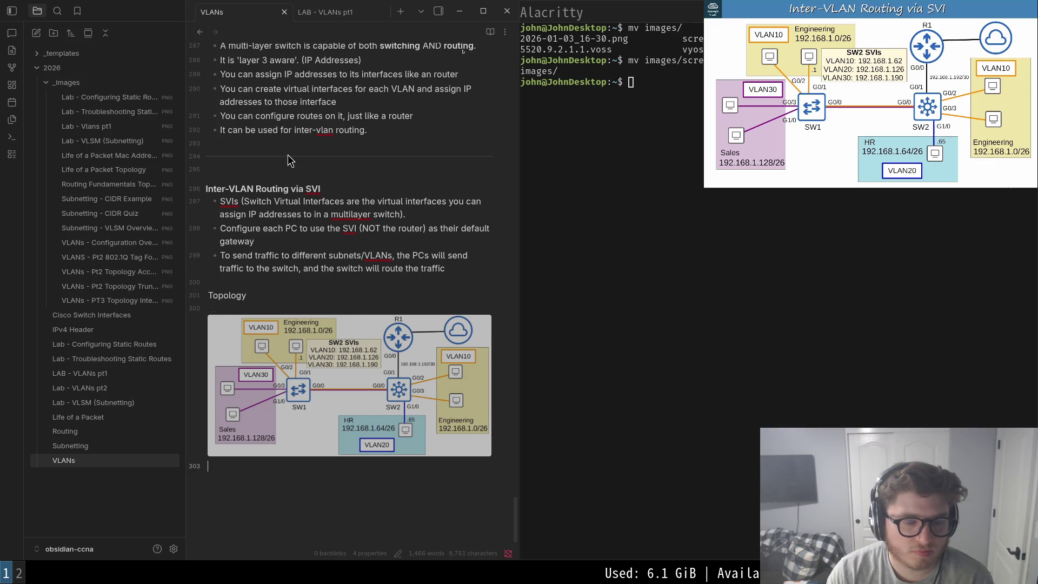
key("Up")
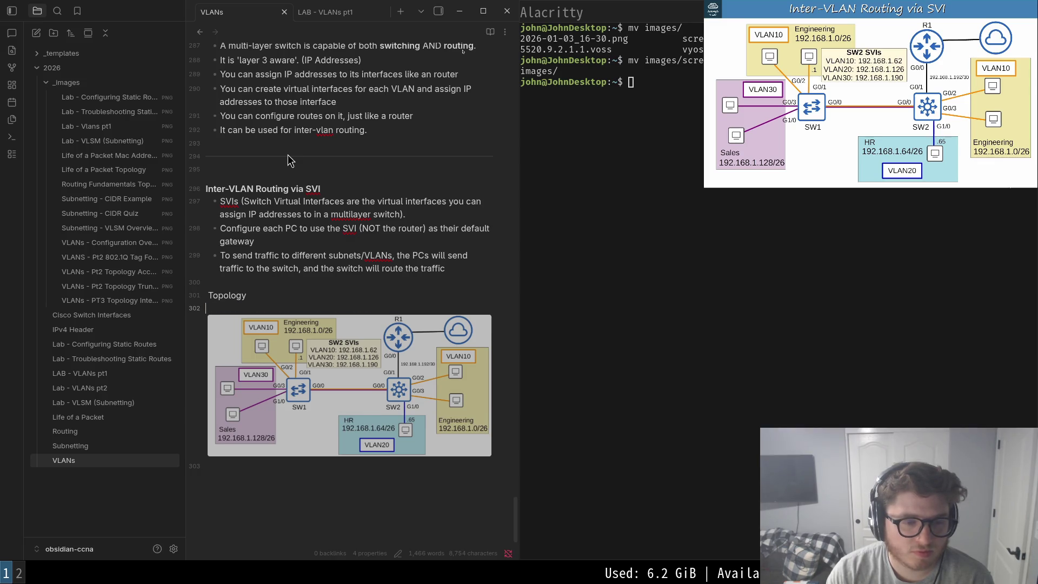
key("Down")
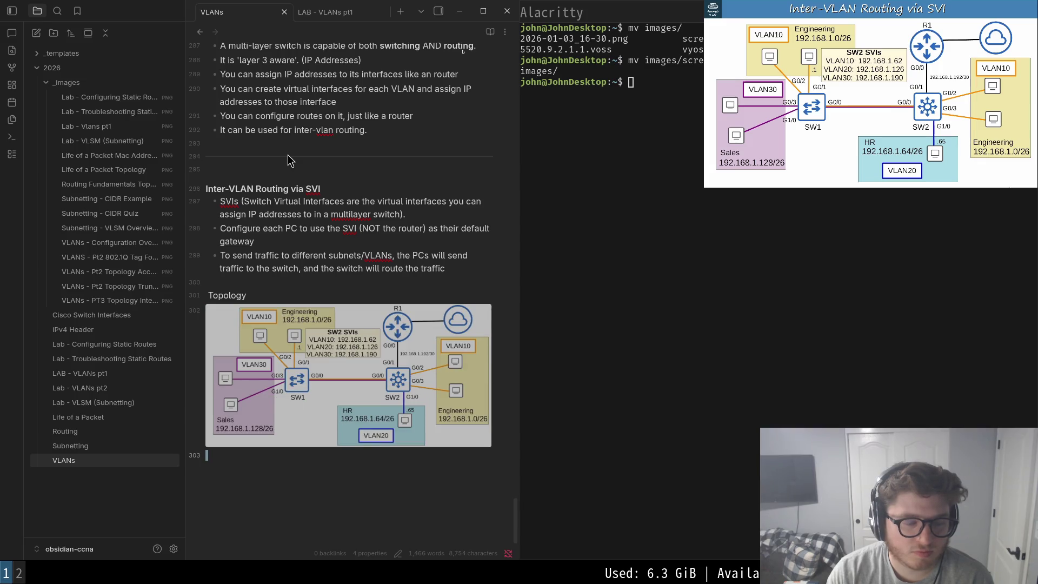
key("super+f")
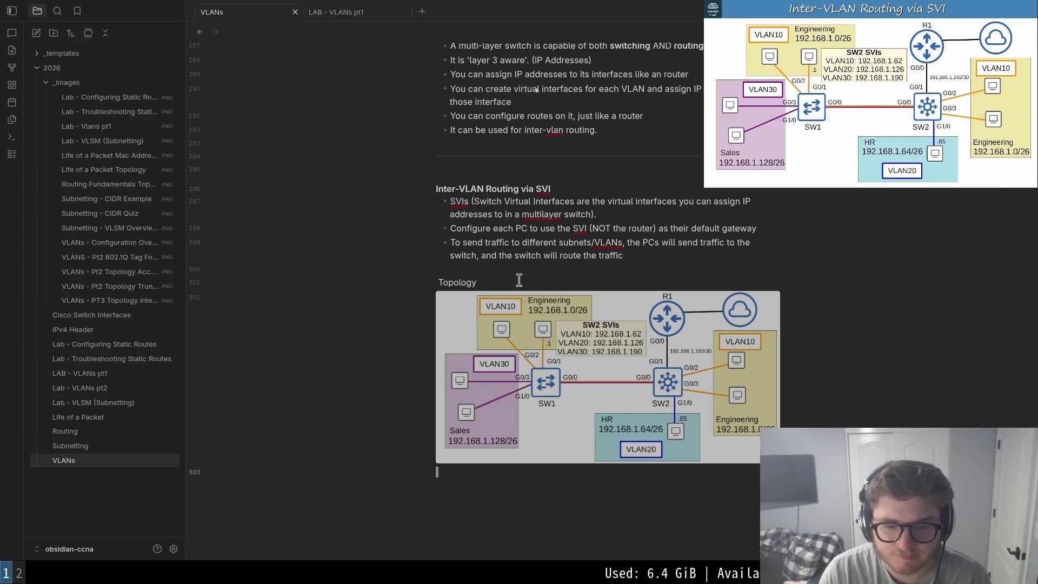
left_click(872, 96)
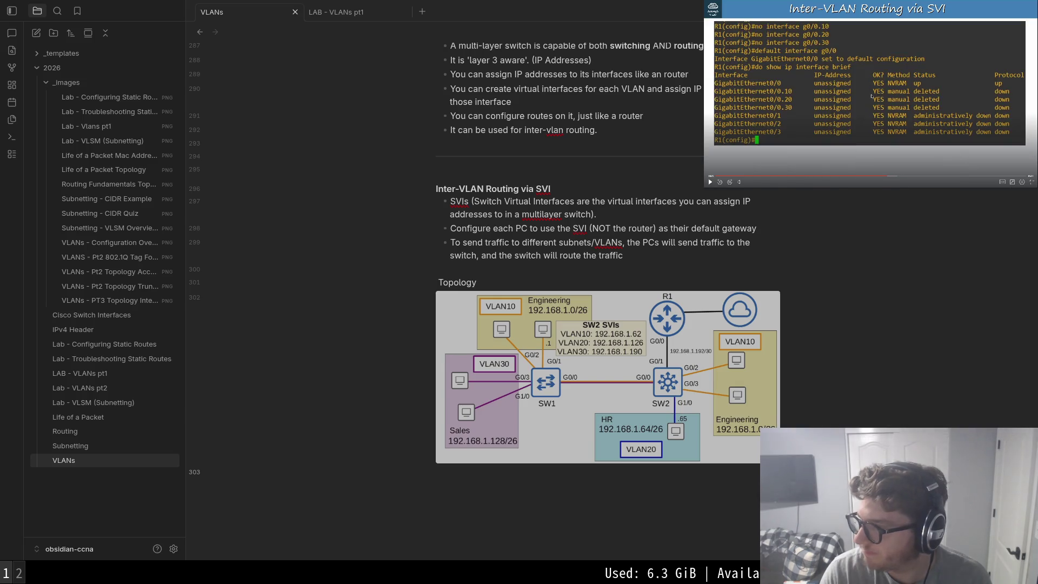
- Below the image, add a #### Configurations heading and start a ``` code block under it
key("Return")
key("Return")
key("Up")
key("Up")
key("Up")
key("Up")
key("Up")
key("Up")
key("Down")
key("Down")
key("Down")
key("Down")
key("Down")
key("Down")
key("Down")
key("Up")
key("Up")
key("Up")
key("Up")
key("Up")
key("Down")
key("Down")
key("Down")
key("Down")
key("Down")
key("Down")
key("Down")
key("Down")
type("#")
key("BackSpace")
key("BackSpace")
key("BackSpace")
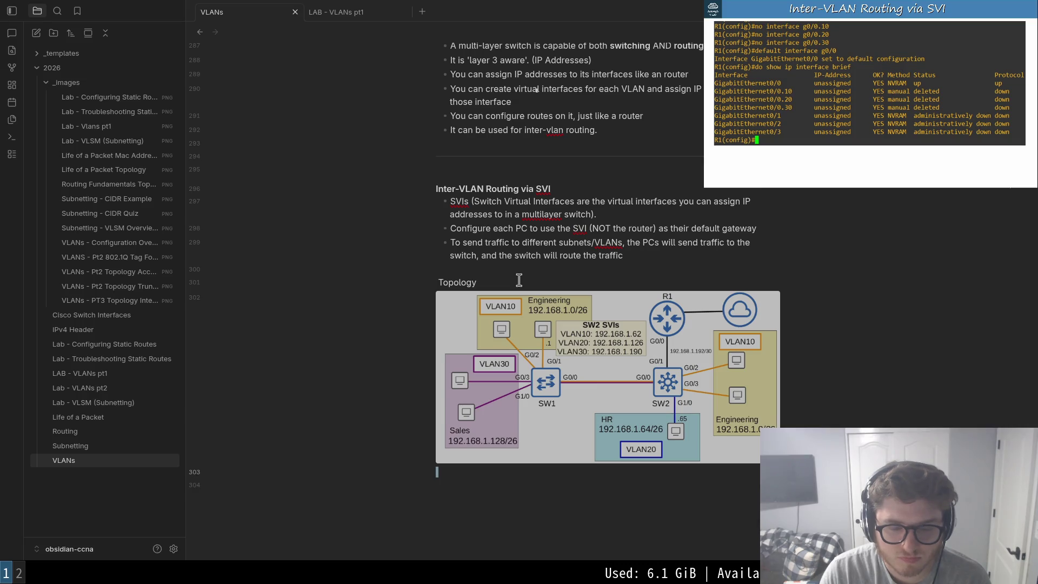
type("####")
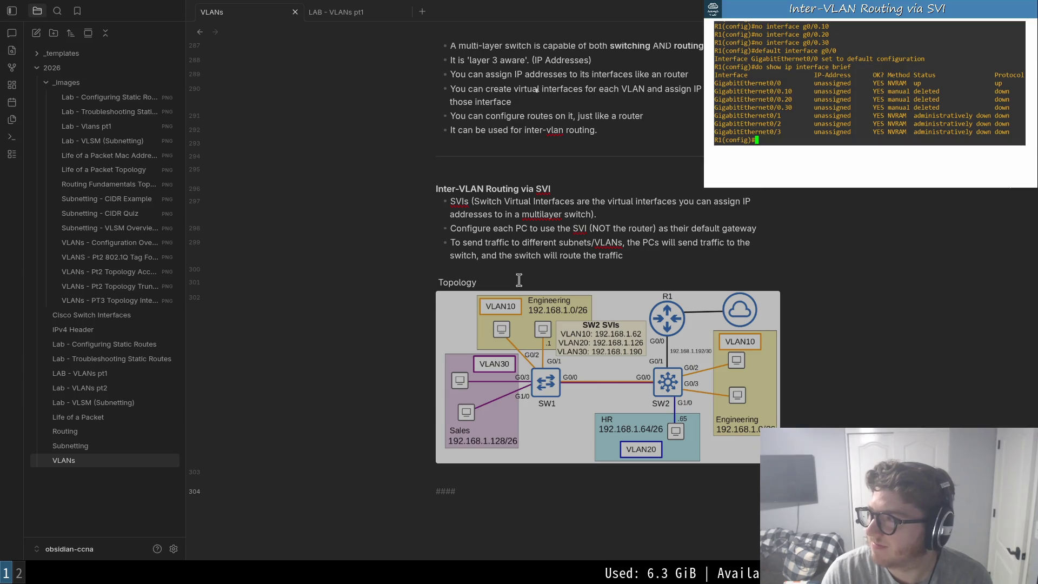
type("COnfigura")
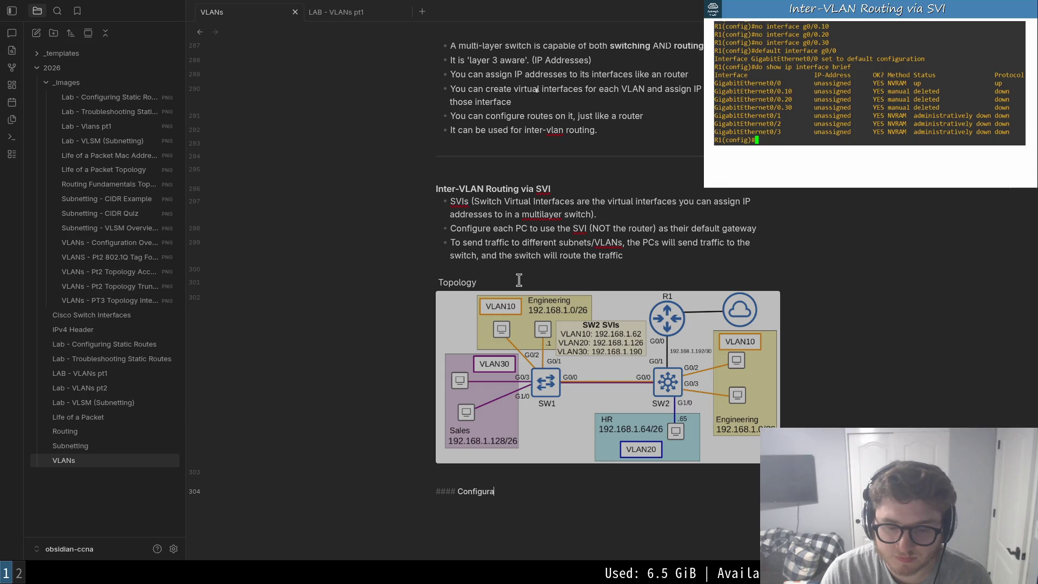
type("ns")
key("Up")
key("Delete")
key("Down")
type("```")
key("Return")
type("no ")
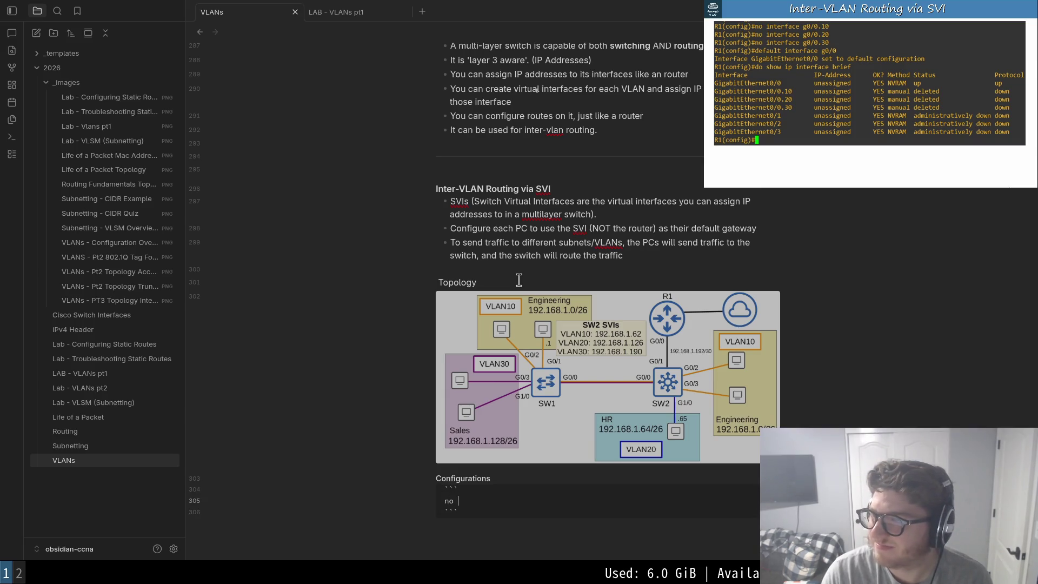
type("interface g")
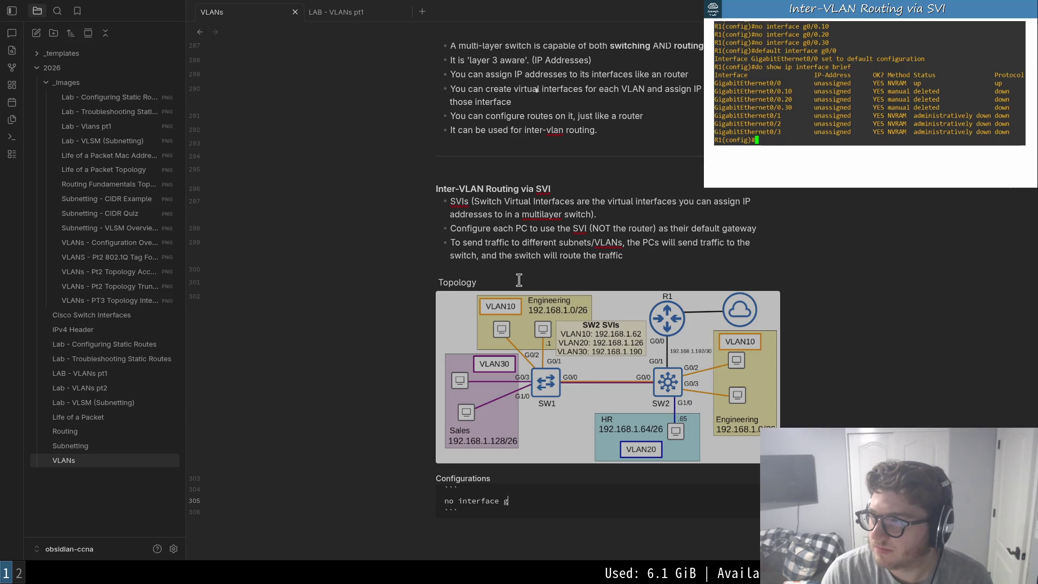
type("0/0.10")
- Extend the heading to 'Configurations for SVI | SW2 G0/1 -> R1 G0/0'
key("Up")
key("Up")
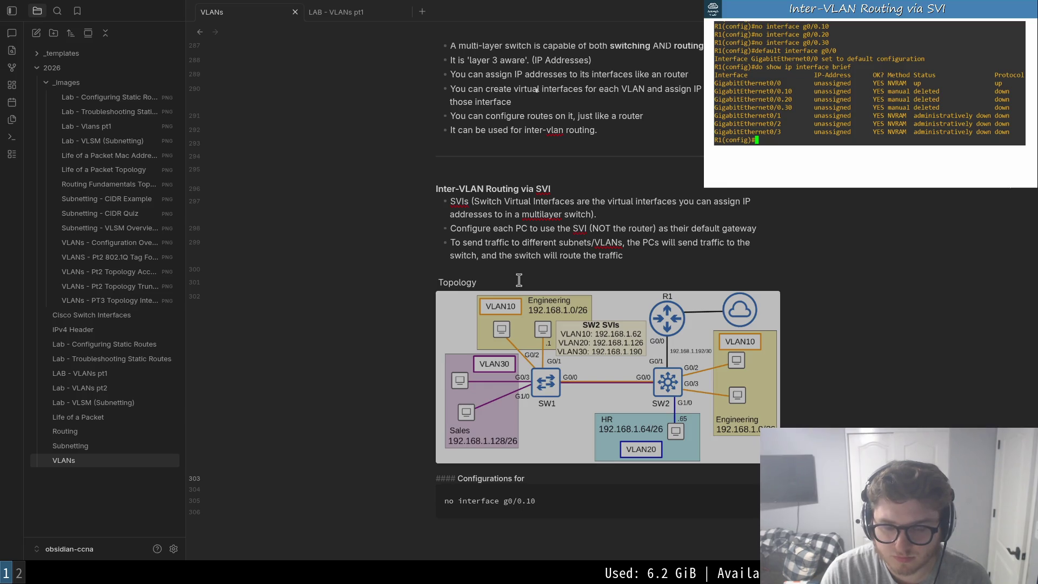
type("0/1")
key("Left")
key("Left")
key("Left")
type("SW2")
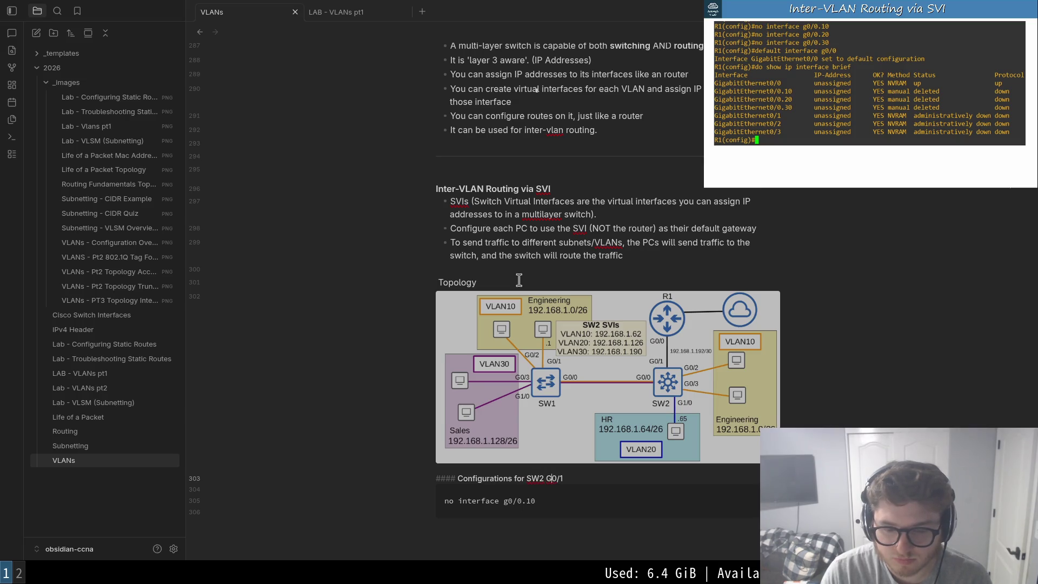
key("Down")
key("Up")
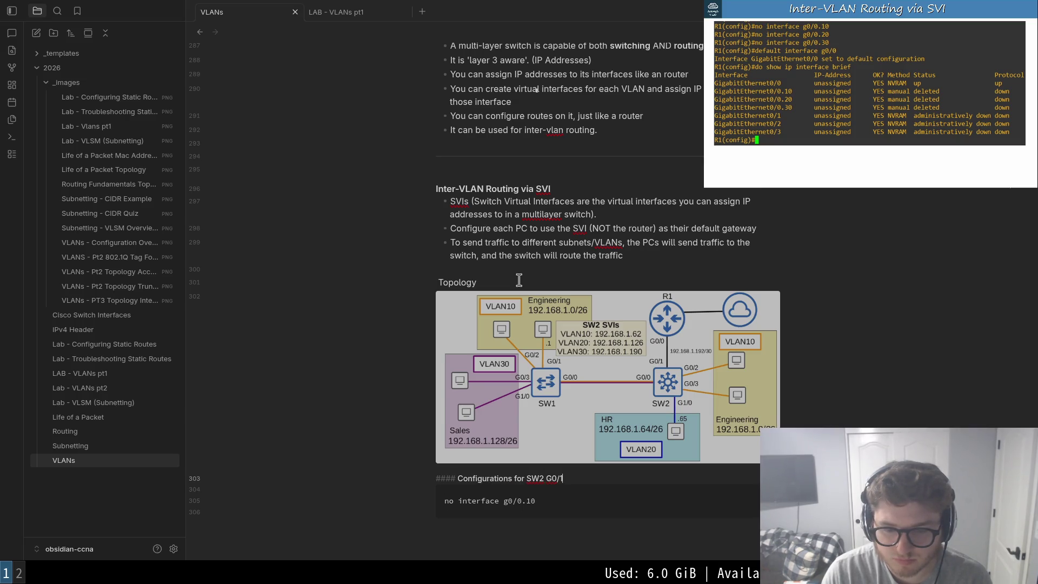
type(" -> R1")
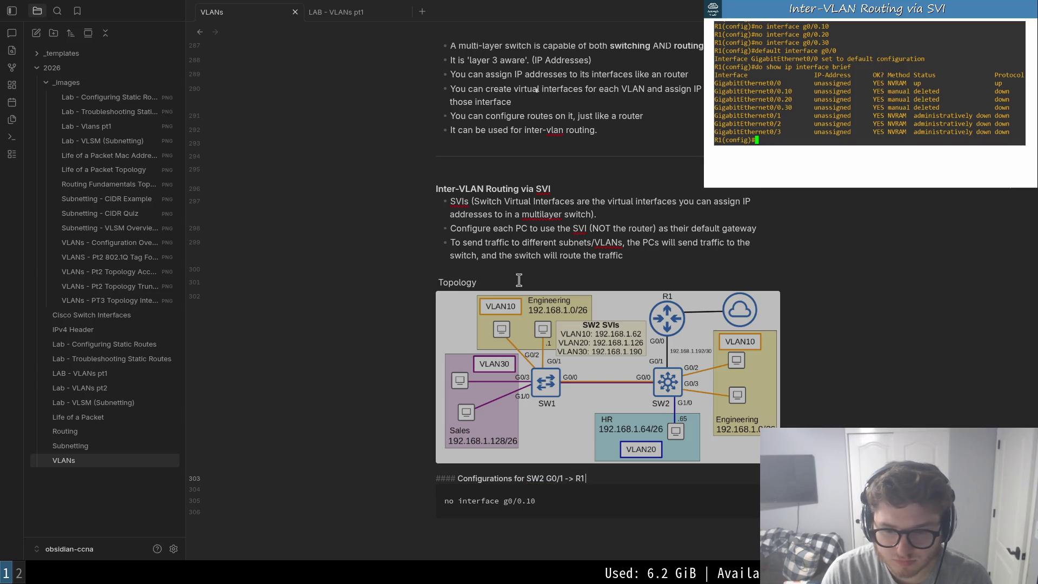
type("/0")
key("Down")
key("Down")
key("Up")
key("Up")
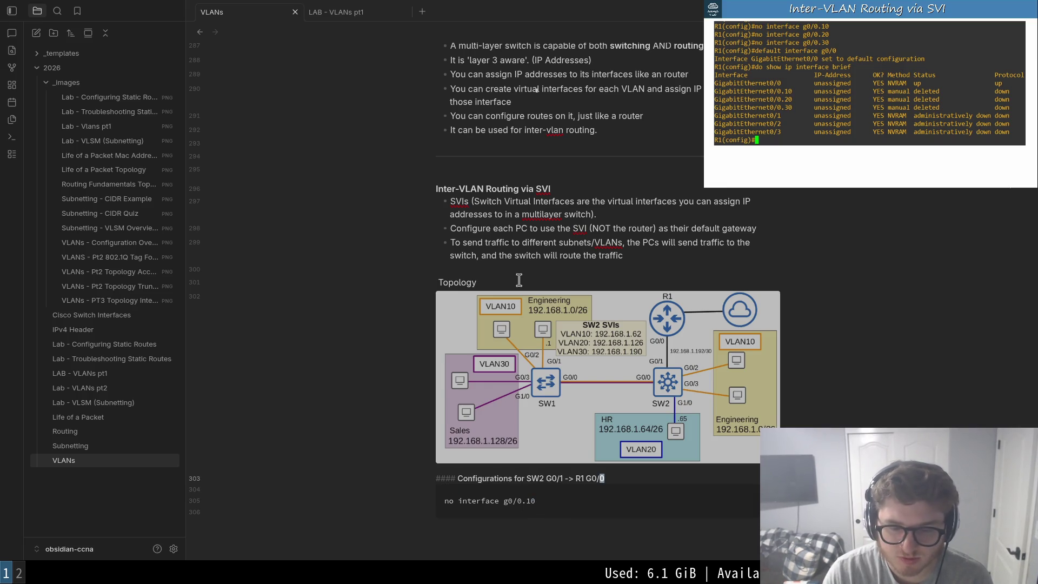
key("ctrl+Left")
key("ctrl+Left")
key("ctrl+Left")
type("SVI")
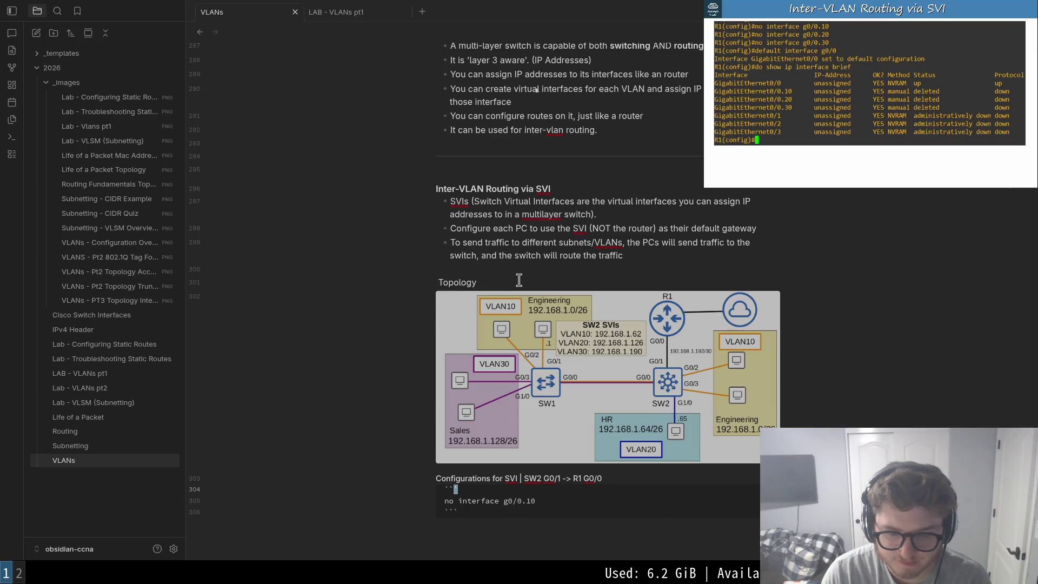
key("Down")
key("Down")
- Enter no interface g0/0.10 and duplicate it into g0/0.20 and g0/0.30 lines
key("Escape")
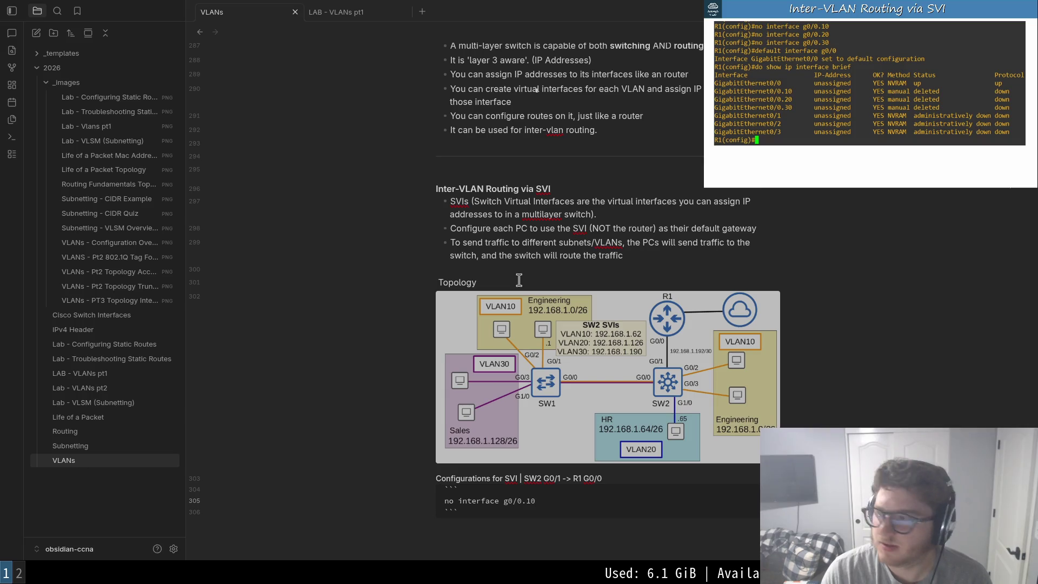
key("y")
key("y")
key("p")
key("shift+p")
key("f")
key("1")
key("r")
key("2")
key("j")
key("r")
key("3")
key("j")
key("k")
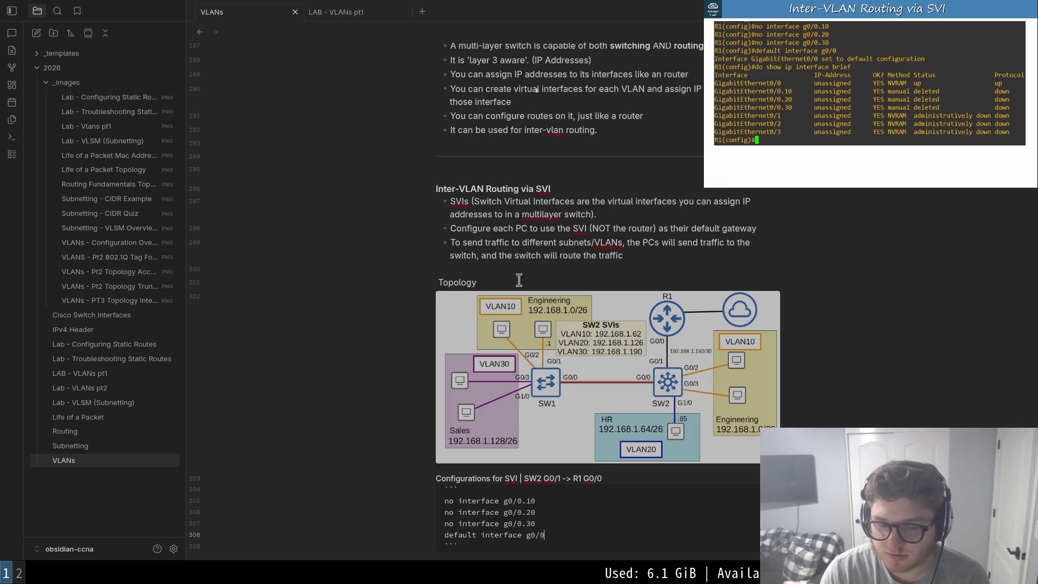
- Select and yank the no interface lines in the code block for the default interface g0/0 line
key("V")
key("k")
key("k")
key("k")
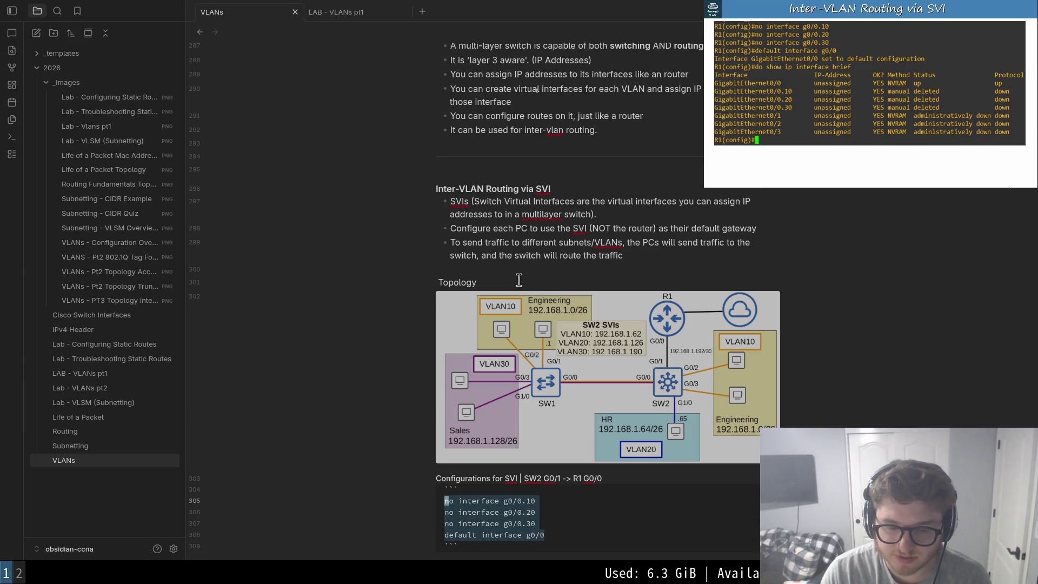
key("j")
key("j")
key("j")
key("$")
key("Escape")
key("V")
key("y")
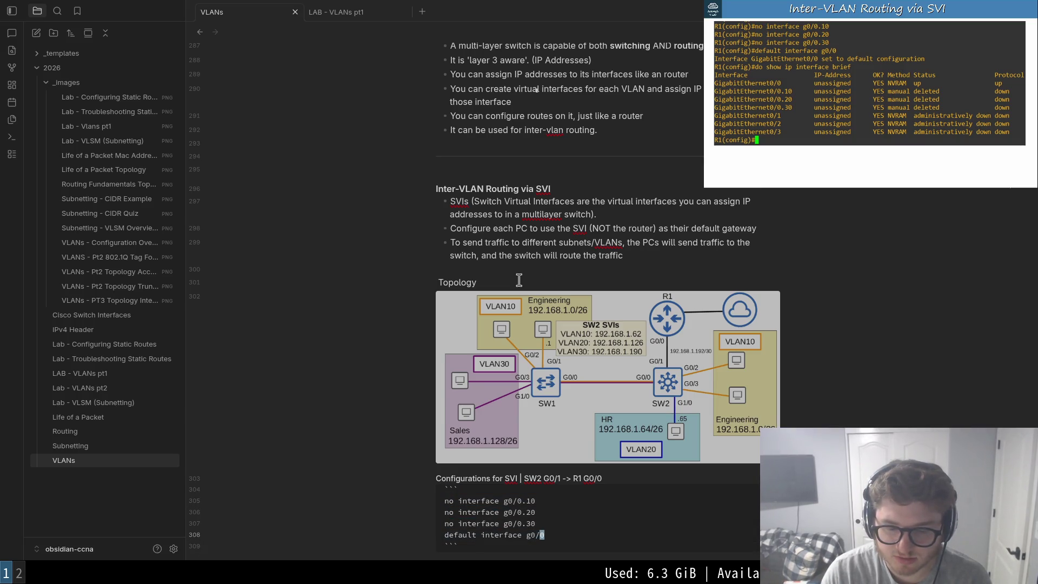
key("V")
key("y")
key("V")
key("y")
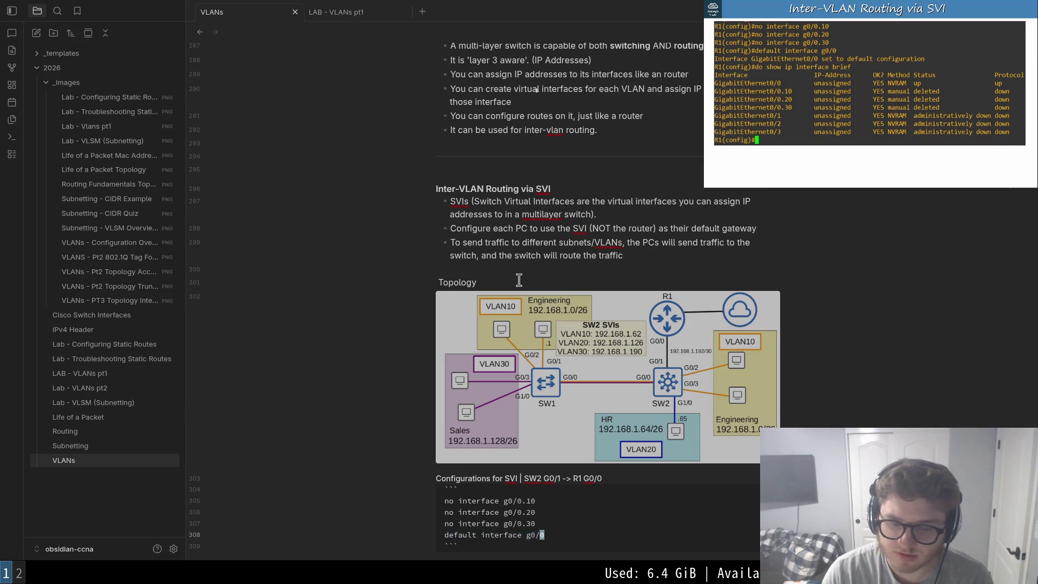
key("V")
key("y")
key("V")
key("y")
key("y")
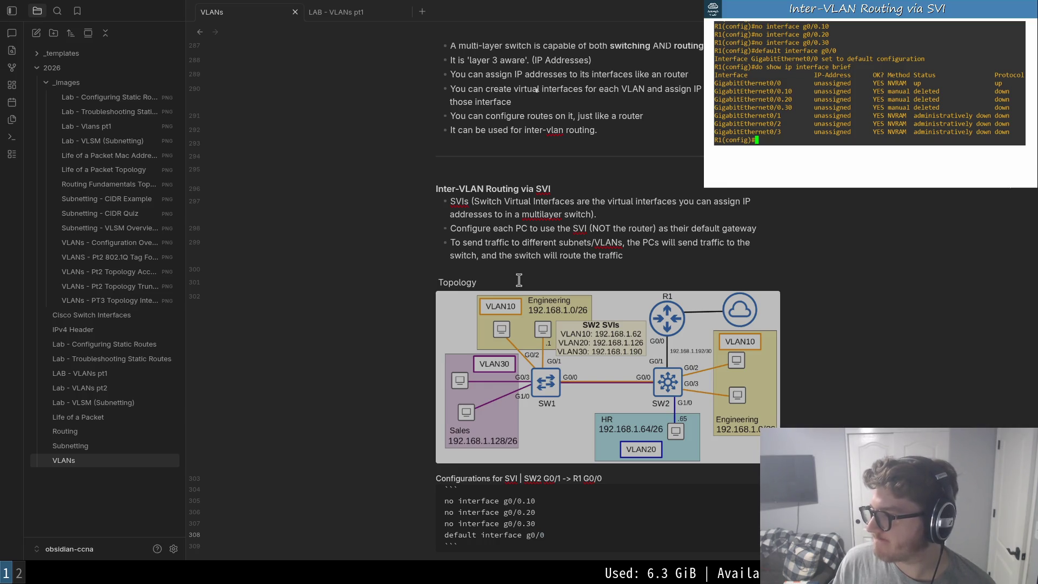
left_click(871, 96)
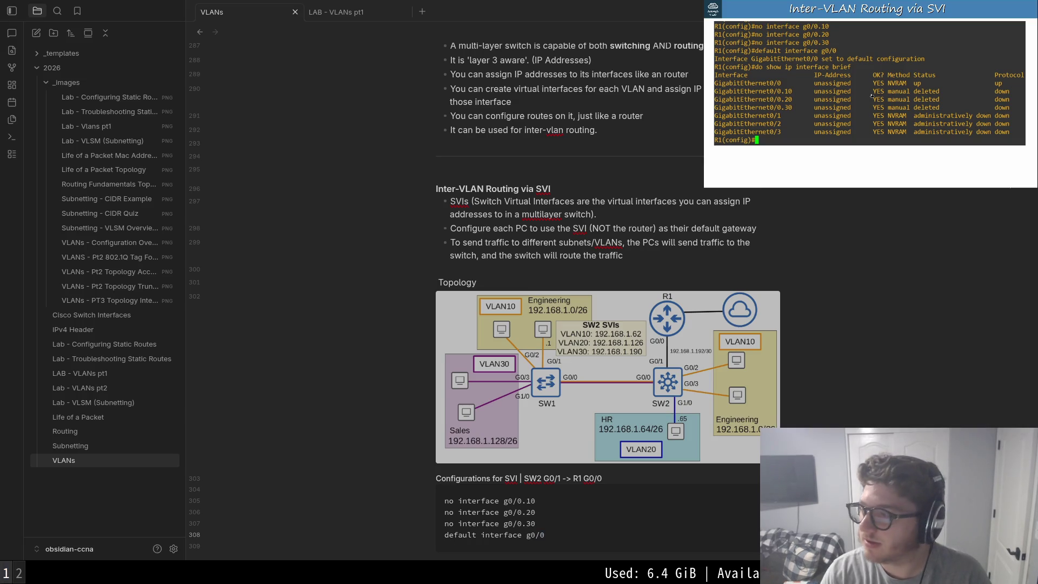
type("NVRAM")
key("Return")
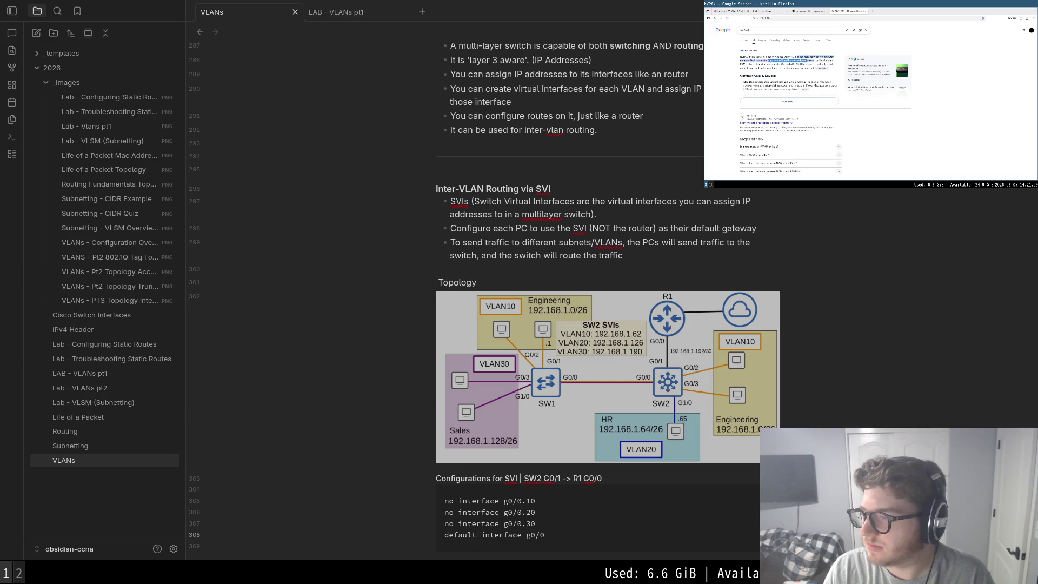
left_click_drag(822, 61, 830, 61)
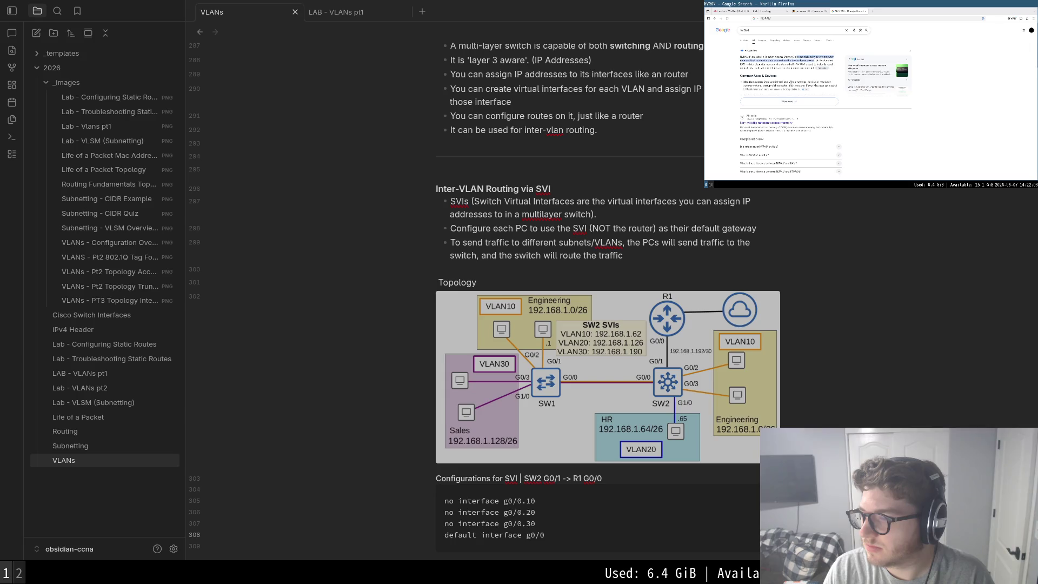
left_click(790, 101)
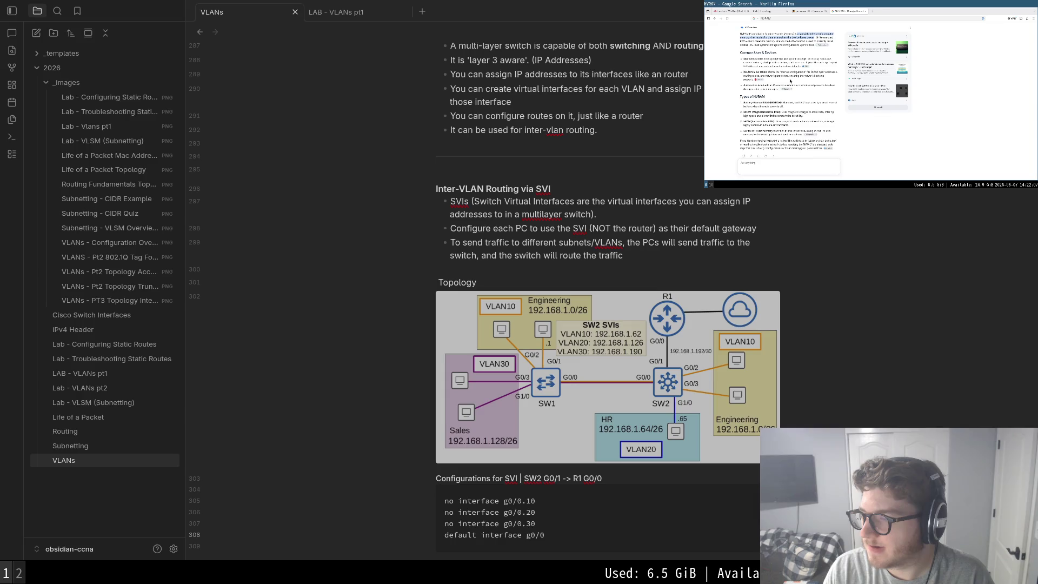
scroll(790, 66, "up", 3)
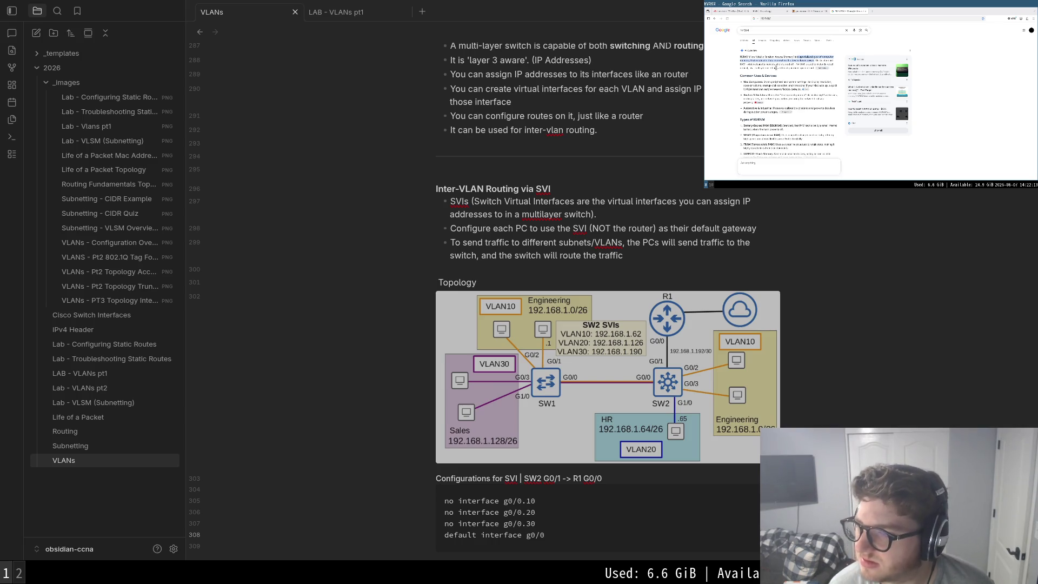
left_click_drag(769, 96, 811, 99)
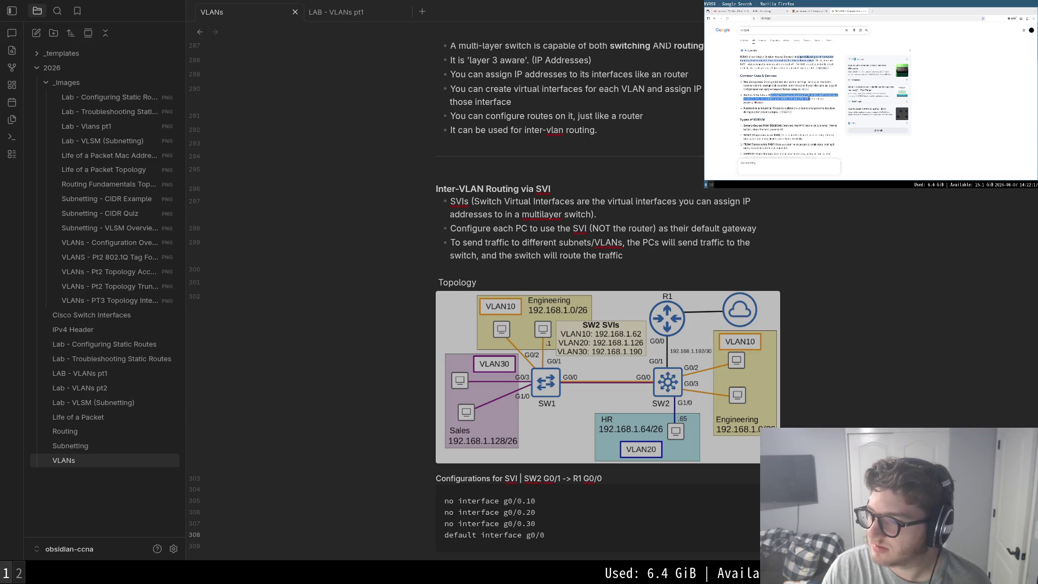
left_click_drag(811, 99, 745, 95)
left_click(745, 95)
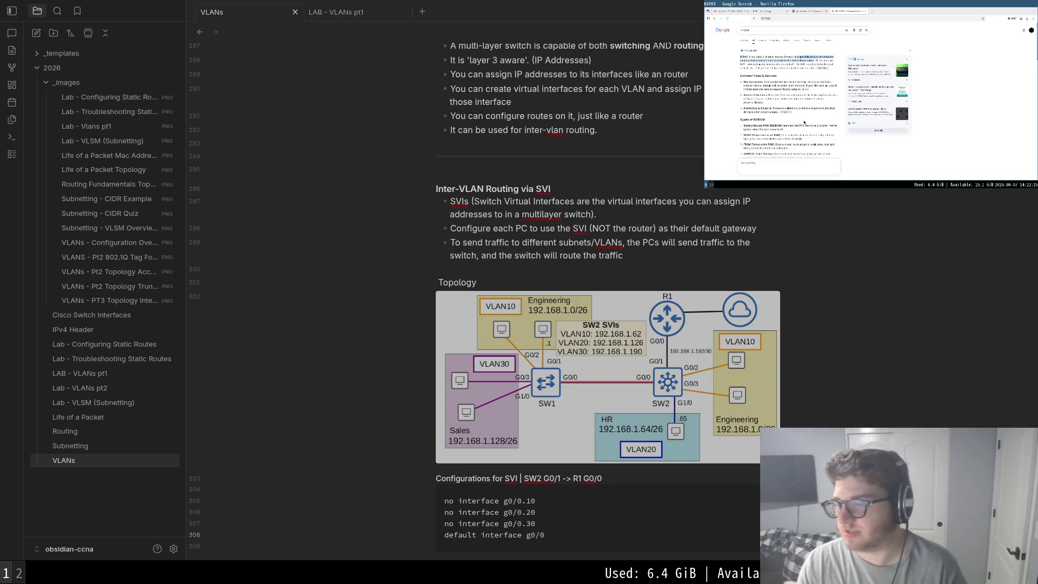
scroll(735, 133, "down", 2)
scroll(735, 132, "down", 2)
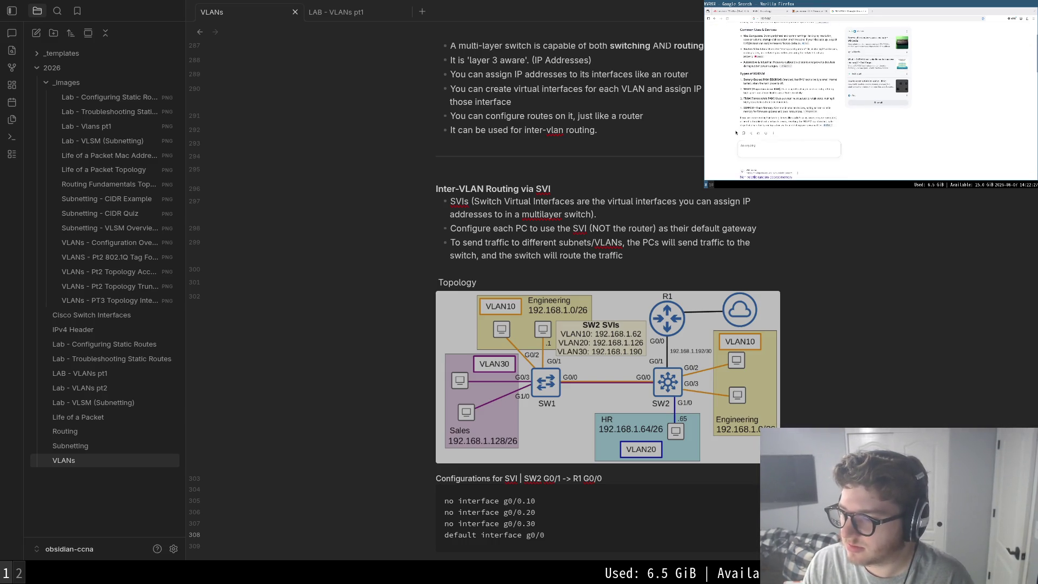
key("ctrl+shift+Tab")
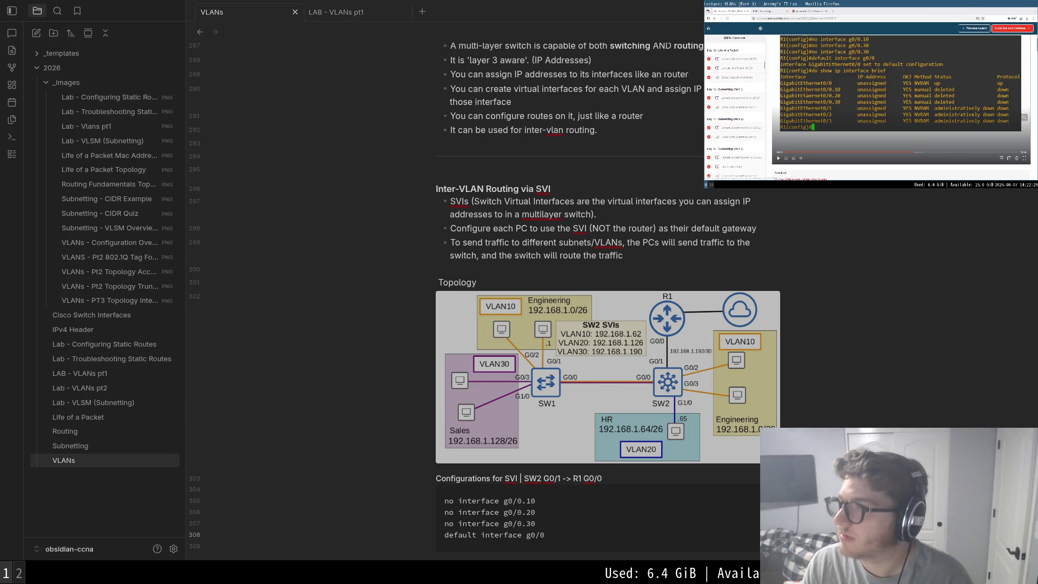
double_click(810, 92)
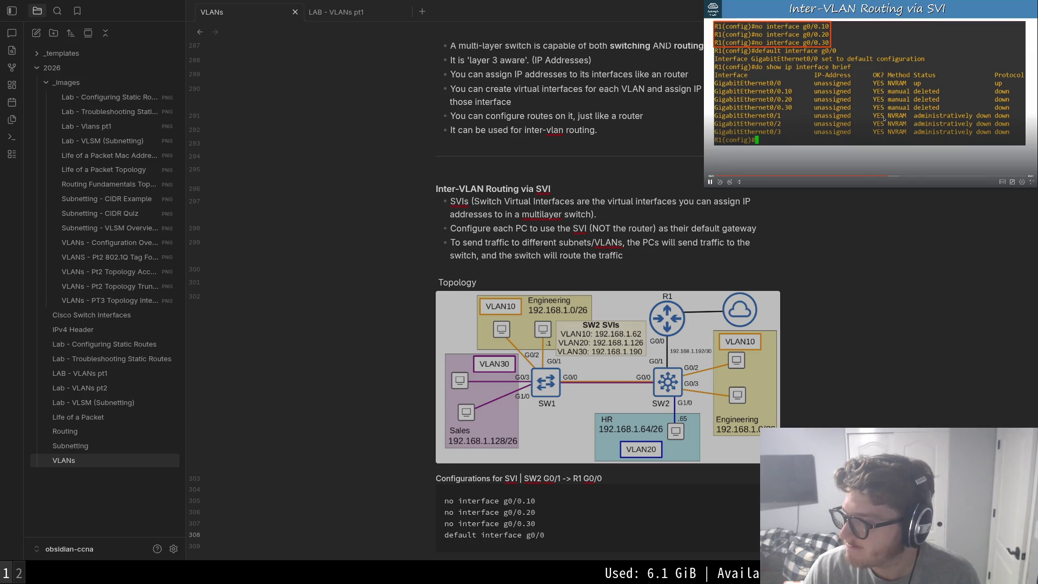
scroll(584, 422, "down", 3)
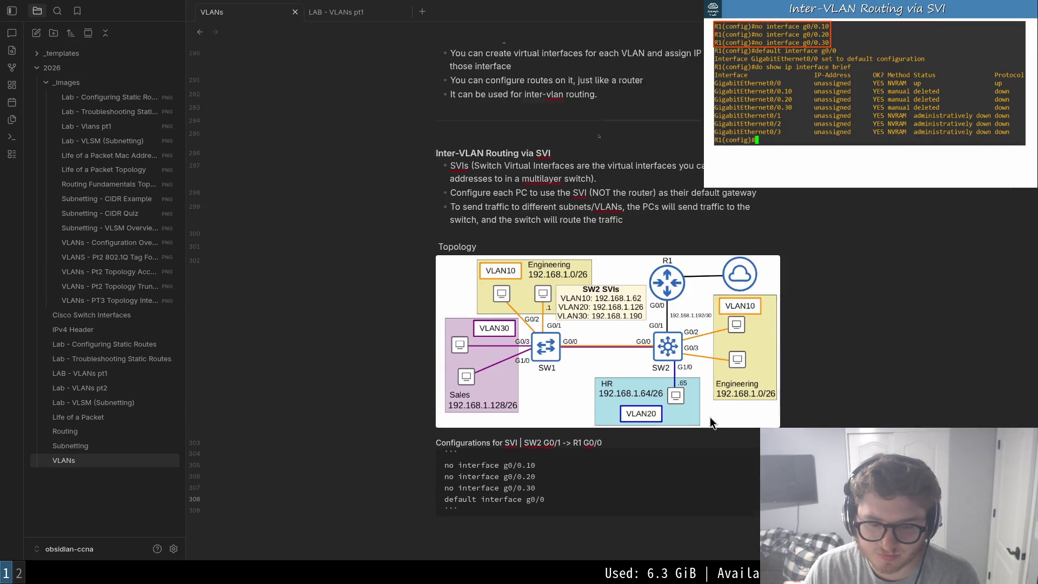
- Insert an 'R1' label line between the Configurations for SVI heading and the code fence
key("Down")
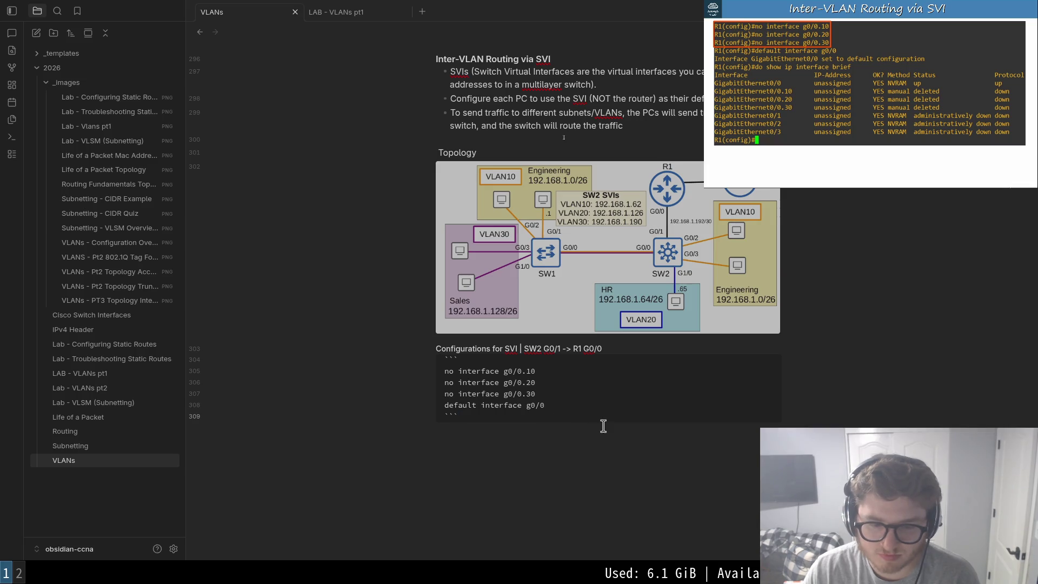
key("Return")
type("Deletes all 3")
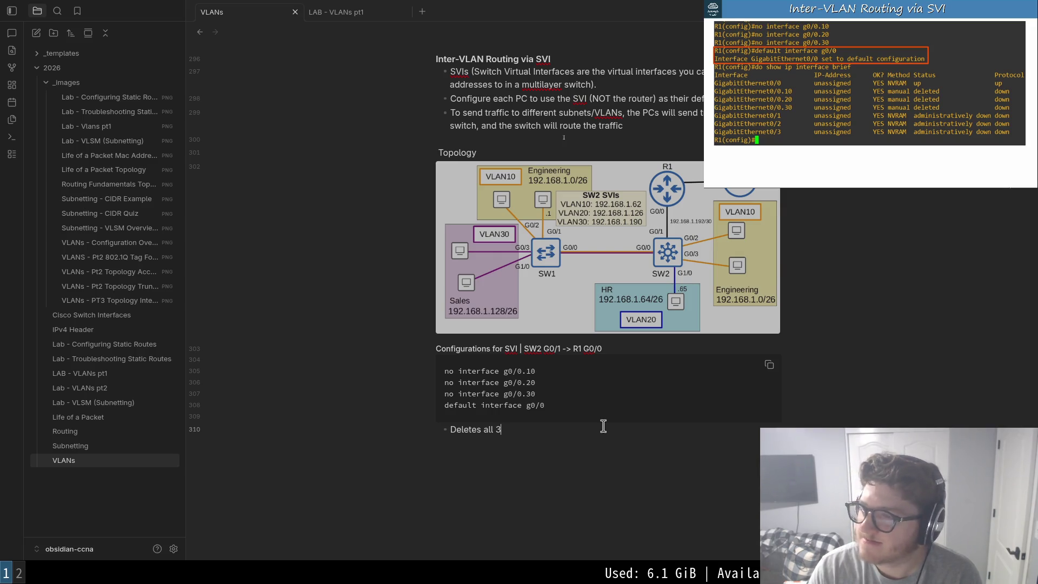
key("BackSpace")
key("Up")
key("Up")
key("Up")
key("Up")
key("Up")
key("Up")
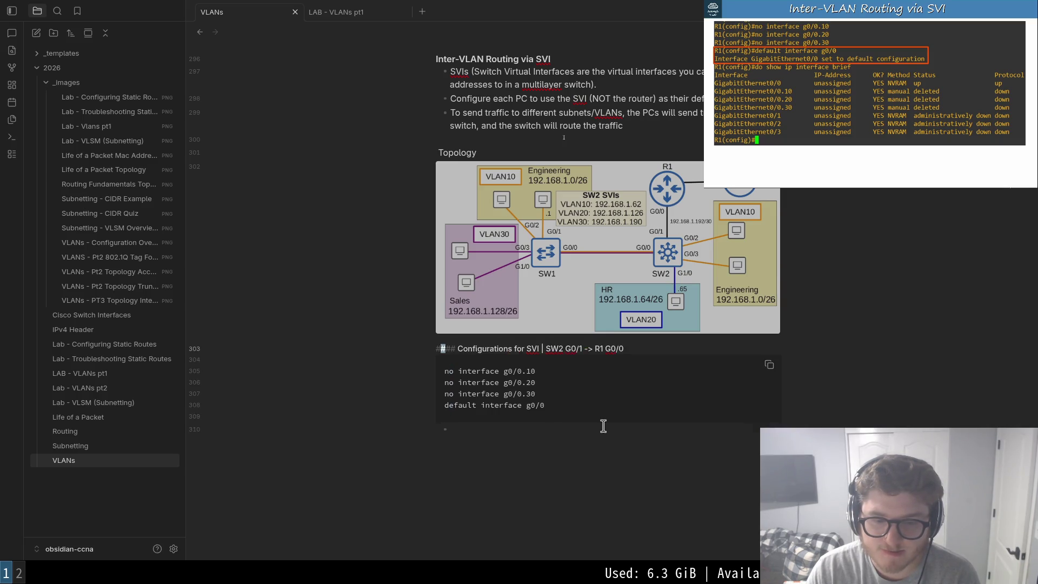
key("Return")
key("Down")
key("Down")
key("Down")
key("Down")
key("Down")
key("Down")
key("Down")
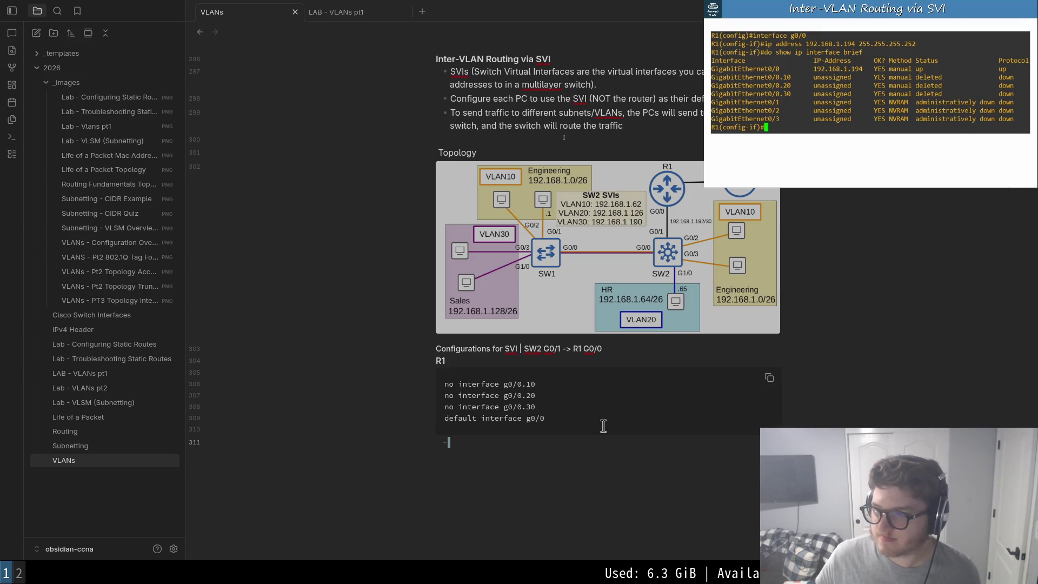
- Append '#', 'int g0/0' and 'ip address 192.168.1.194 255.255.255.252' lines to R1's code block
key("Up")
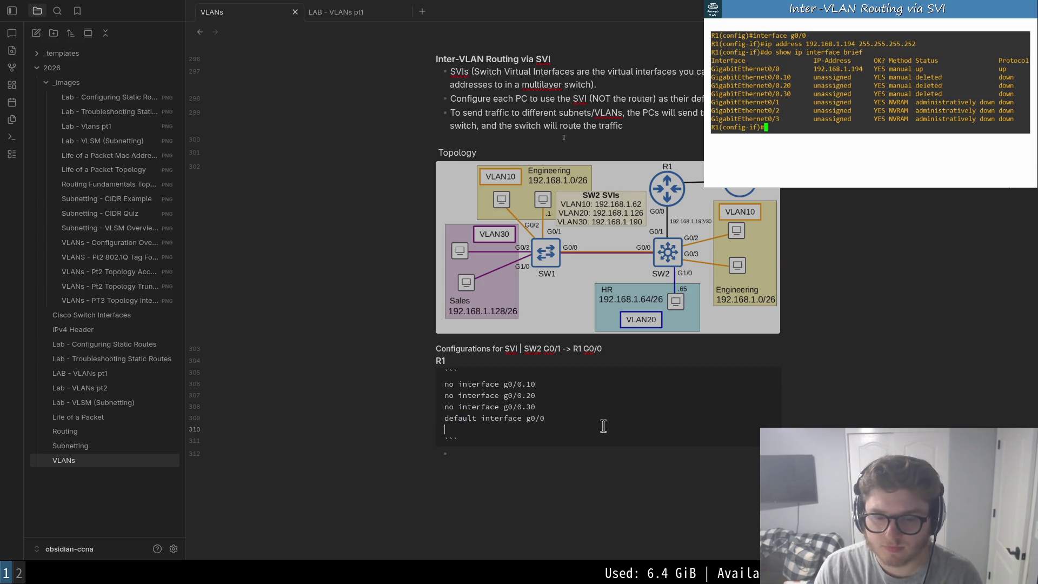
type("#")
key("Return")
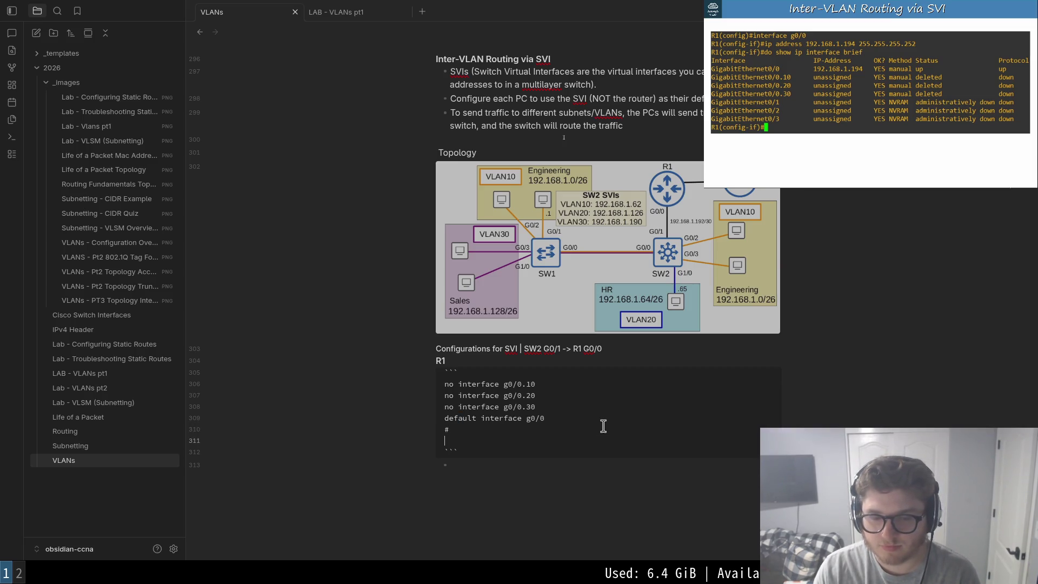
type("int g0;0")
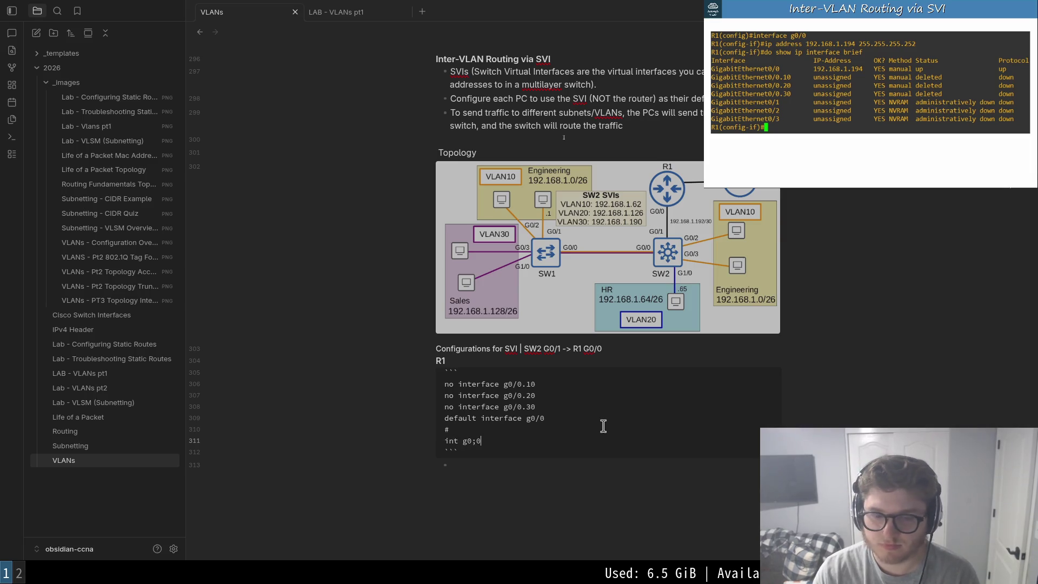
key("Return")
left_click(873, 96)
type("ip addre")
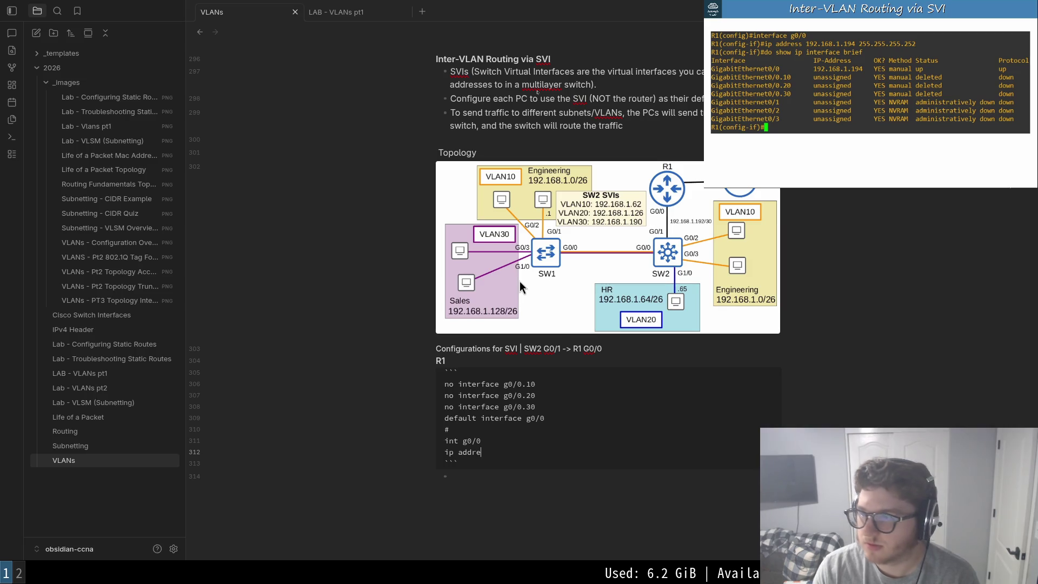
type("ss 19")
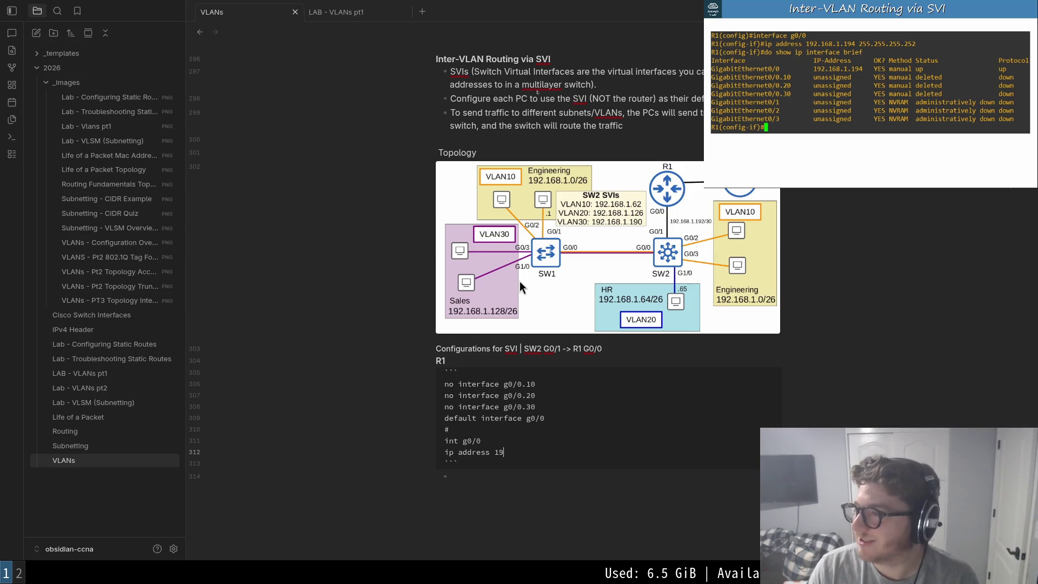
type("2.168.1.194")
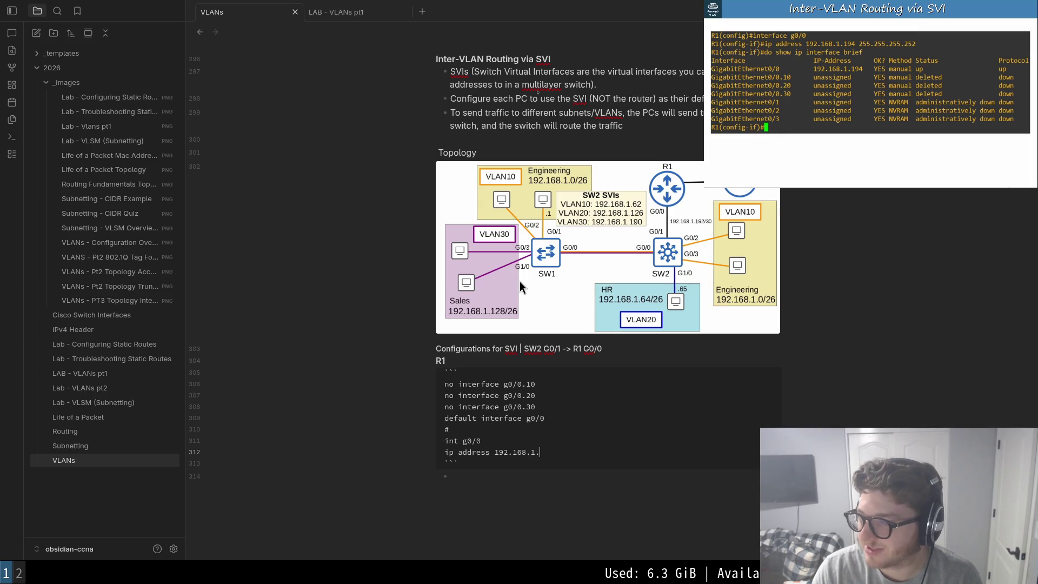
type(" 255.255.255.252")
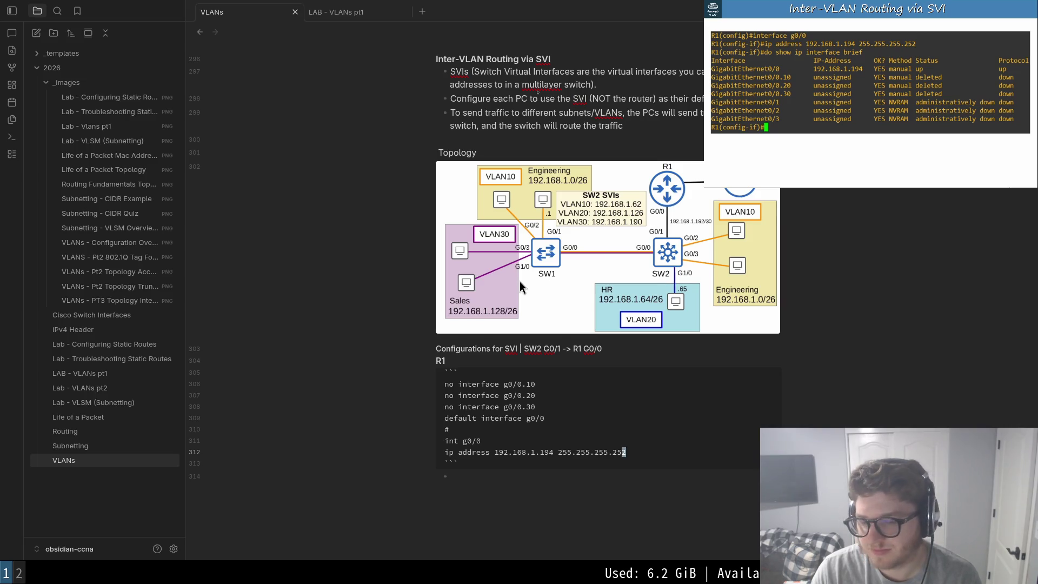
- Repeatedly select back and forth across the int g0/0 and ip address lines in the code block
key("shift+Home")
key("shift+Up")
key("Down")
key("shift+End")
key("Up")
key("Home")
key("shift+Down")
key("shift+End")
key("Left")
key("shift+Down")
key("shift+End")
key("Left")
key("Down")
key("shift+End")
key("Left")
key("Up")
key("shift+Down")
key("shift+End")
key("Left")
key("shift+End")
key("Down")
key("End")
key("shift+Up")
key("shift+Home")
key("Left")
key("Down")
key("shift+End")
key("Left")
key("Up")
key("Down")
key("shift+End")
key("Left")
key("Up")
key("shift+End")
key("shift+Down")
key("shift+End")
key("Right")
key("Up")
key("Down")
key("End")
key("shift+Home")
key("shift+Up")
key("Left")
key("Down")
key("End")
key("shift+Home")
key("shift+Up")
key("Left")
key("Down")
key("End")
key("shift+Home")
key("shift+Up")
key("Left")
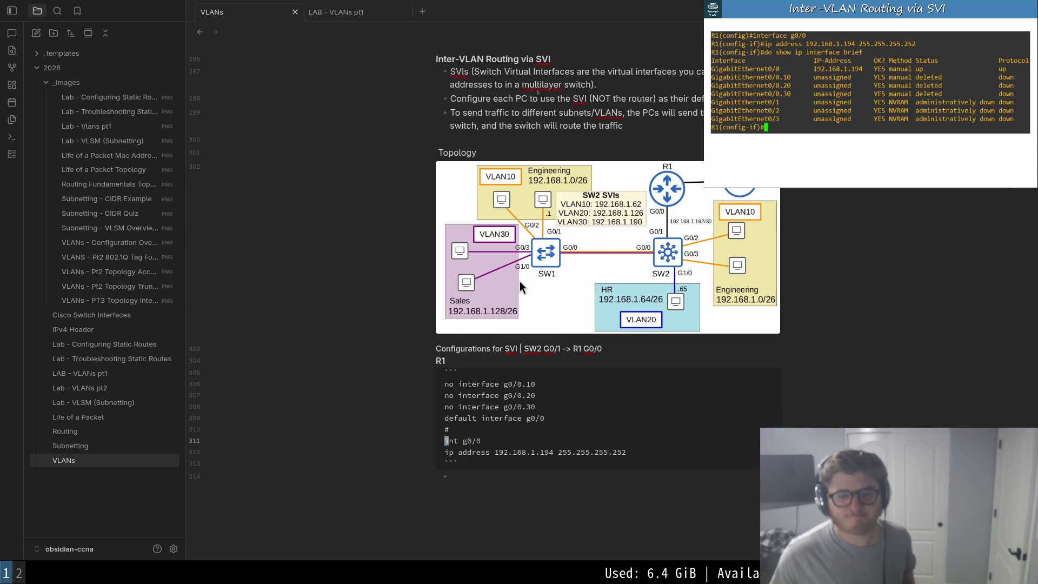
key("Down")
key("Down")
key("Down")
key("Up")
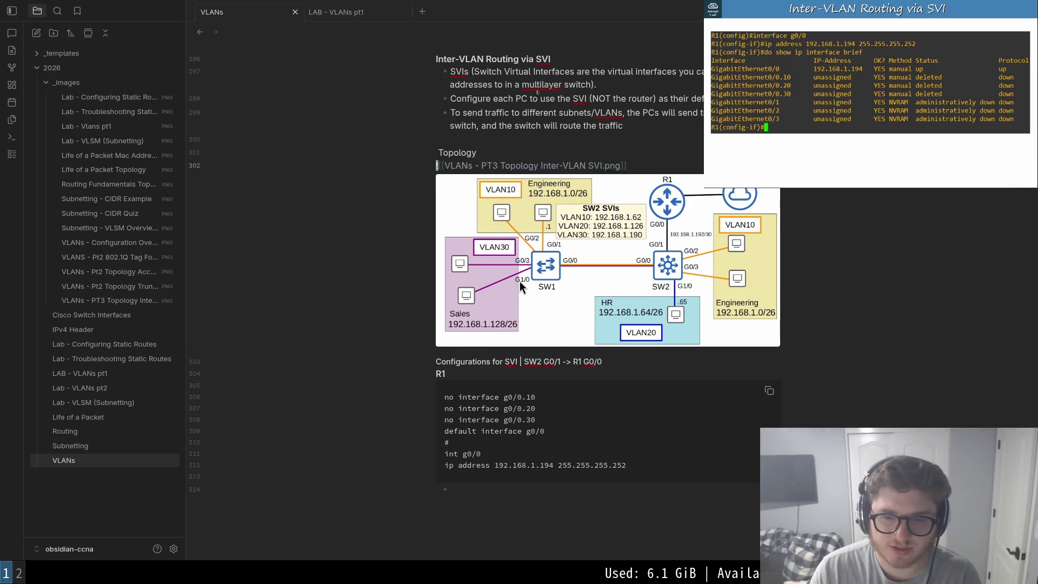
key("Up")
key("Up")
key("Up")
key("Down")
key("Down")
key("Down")
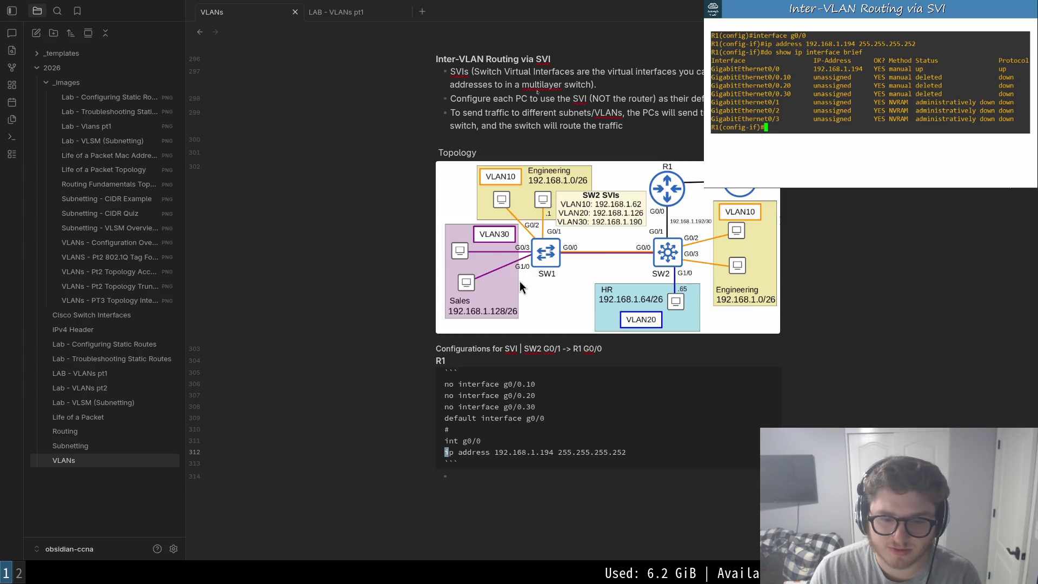
key("Down")
key("Up")
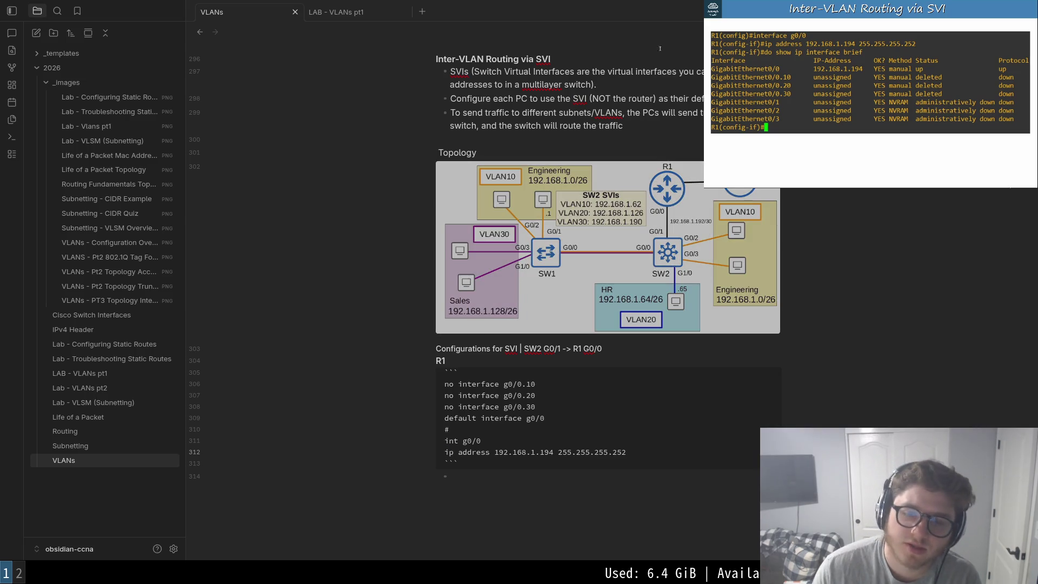
scroll(570, 466, "down", 2)
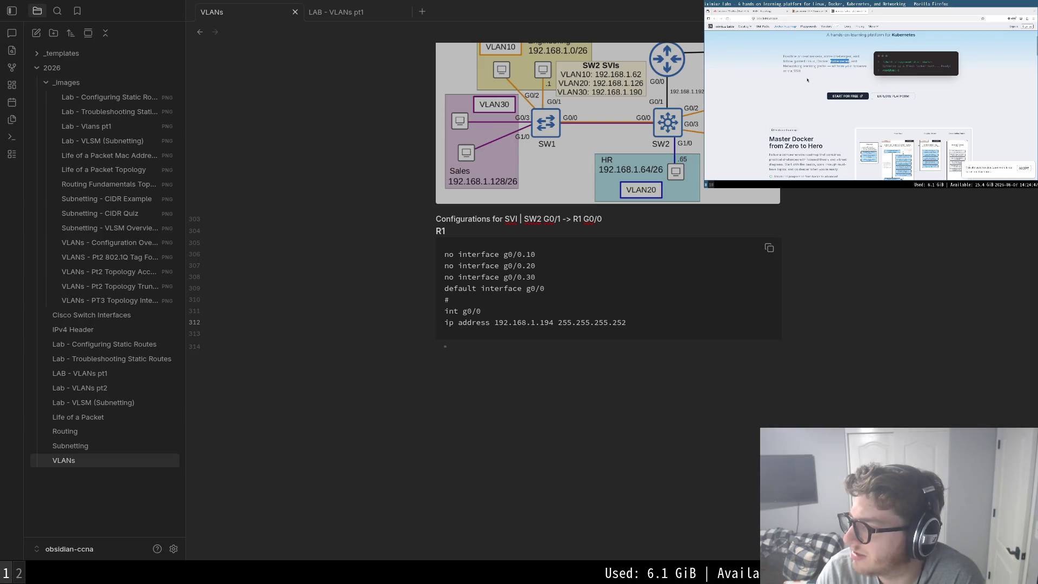
scroll(807, 81, "down", 5)
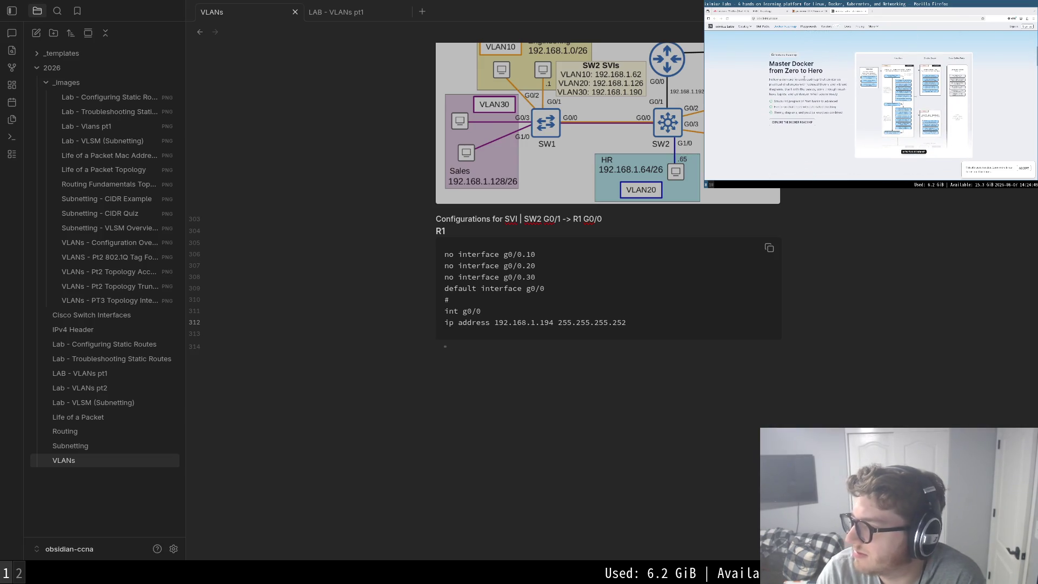
scroll(810, 79, "down", 2)
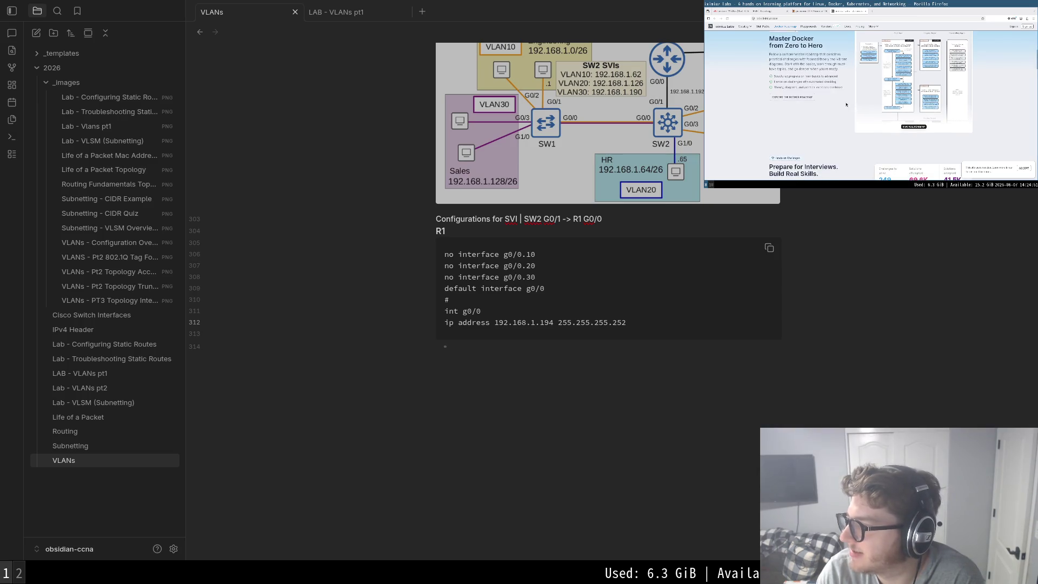
left_click(914, 128)
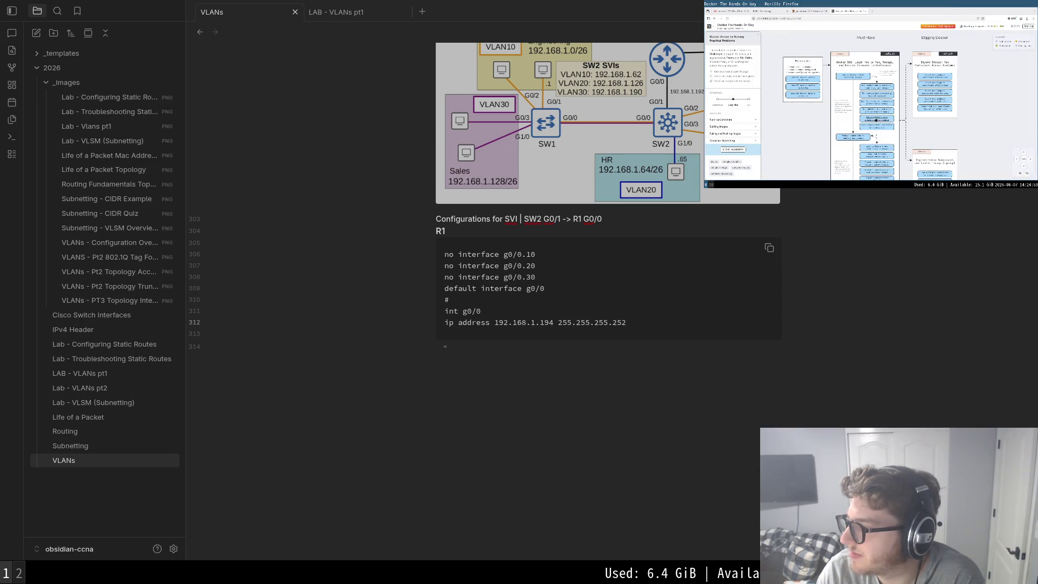
scroll(837, 87, "down", 2)
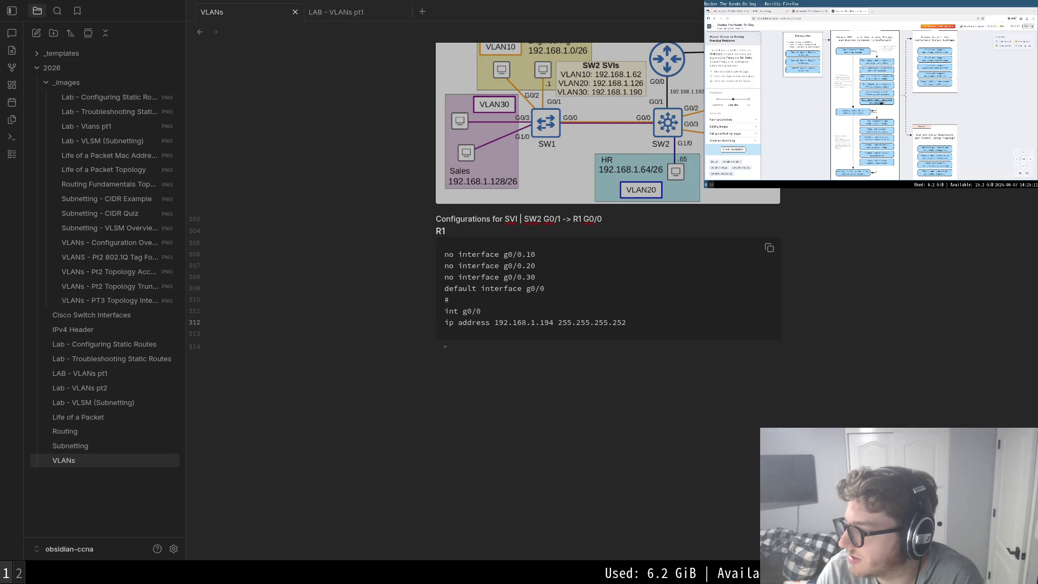
scroll(882, 102, "down", 3)
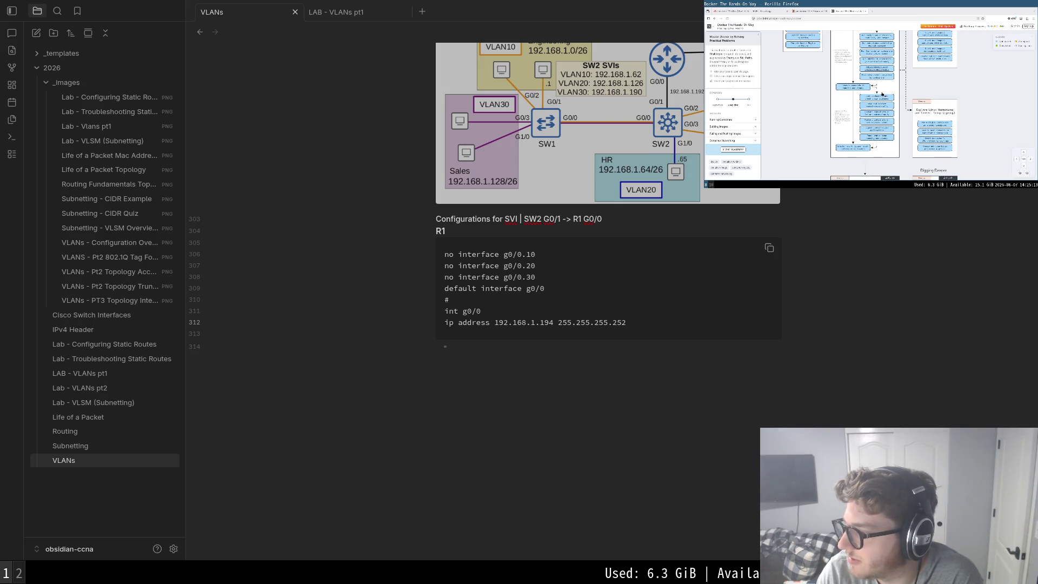
scroll(883, 93, "down", 2)
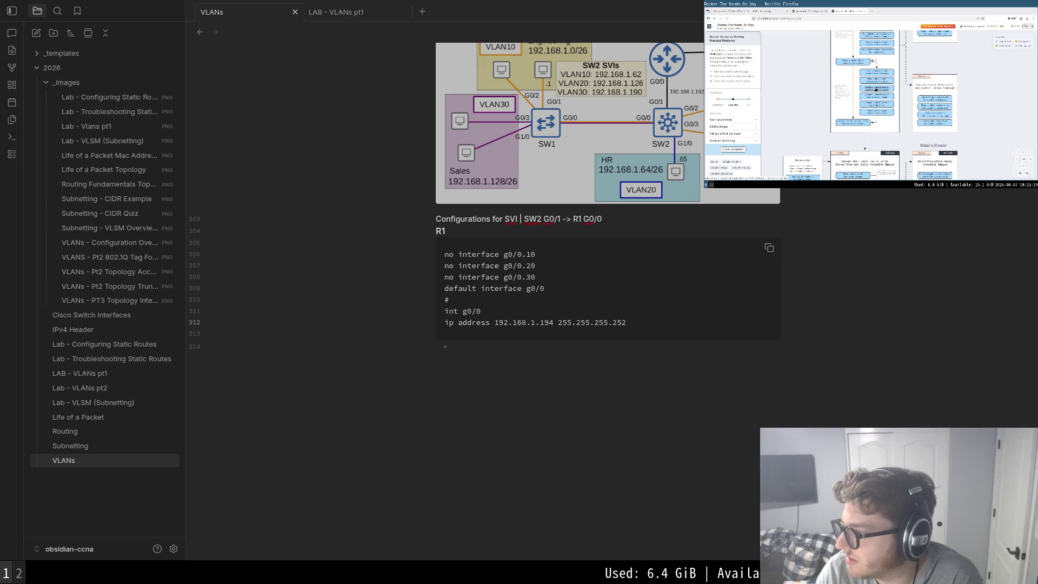
scroll(873, 91, "up", 5)
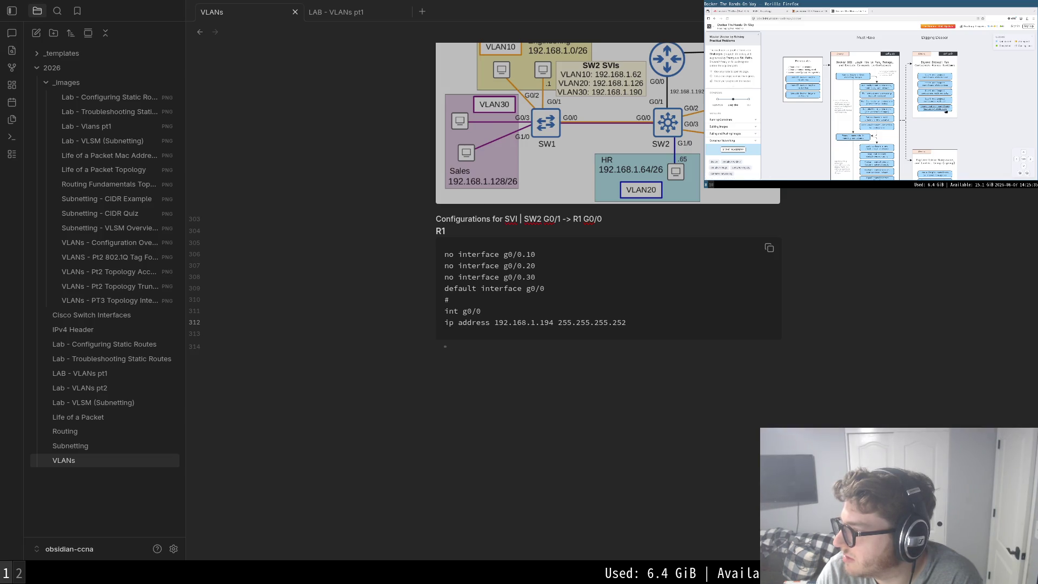
scroll(933, 110, "down", 3)
scroll(933, 110, "down", 2)
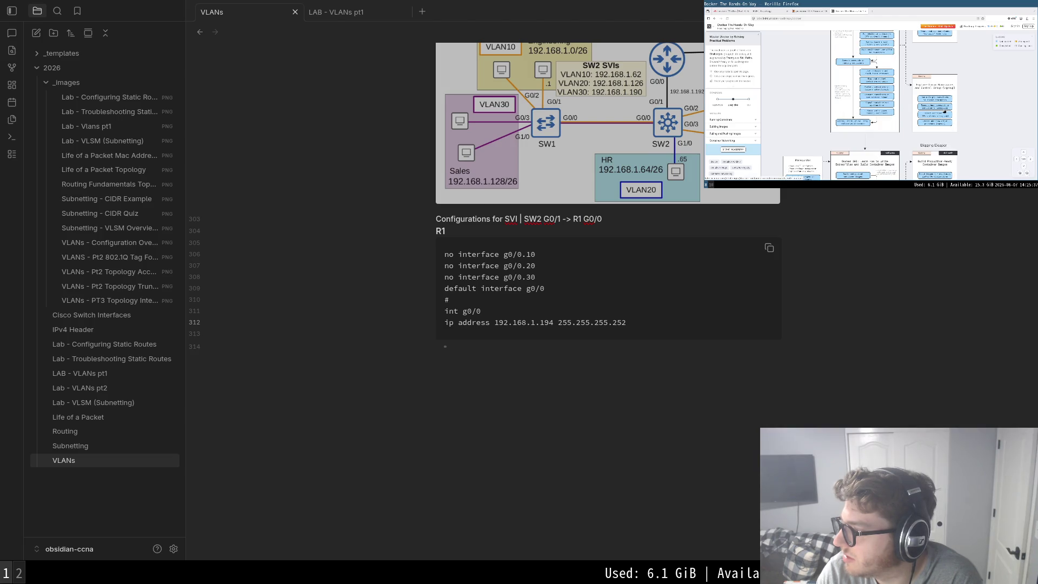
scroll(944, 112, "down", 2)
scroll(944, 112, "down", 2)
scroll(943, 112, "down", 2)
scroll(944, 111, "down", 2)
scroll(942, 111, "down", 2)
scroll(943, 111, "down", 2)
scroll(942, 112, "down", 2)
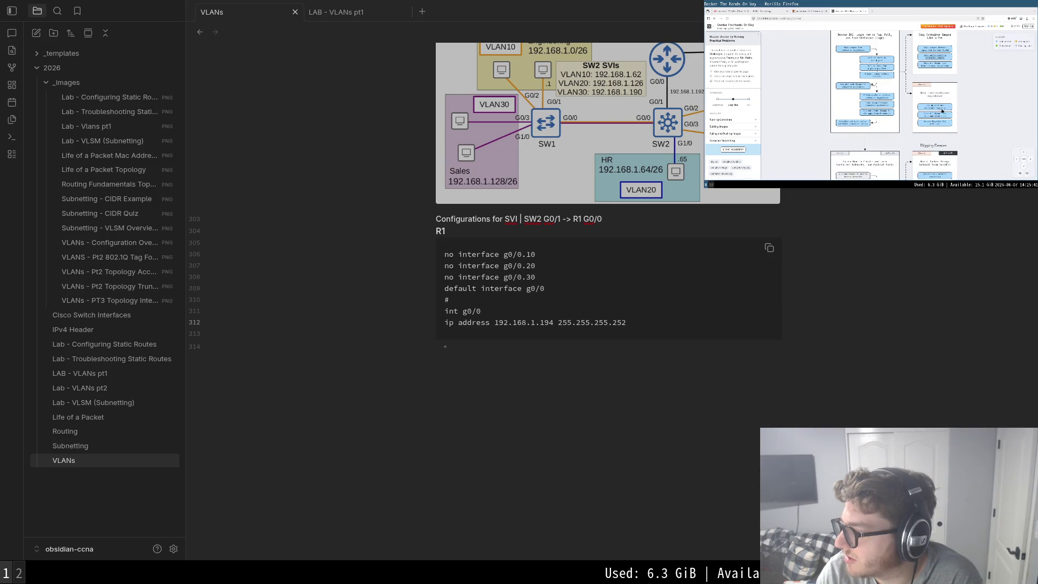
scroll(942, 111, "down", 2)
scroll(940, 112, "down", 2)
scroll(938, 114, "down", 2)
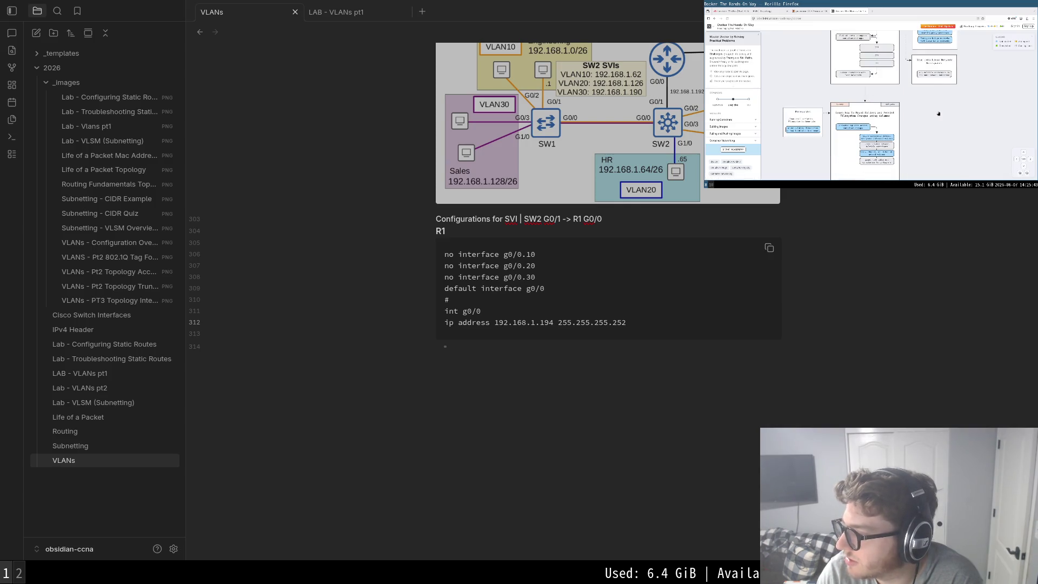
scroll(939, 114, "down", 2)
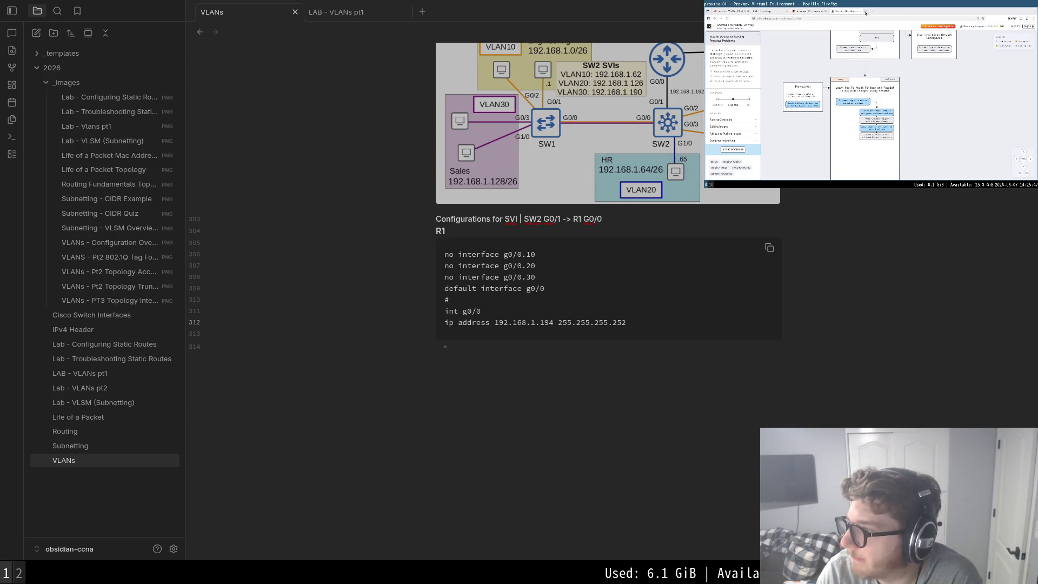
left_click(817, 11)
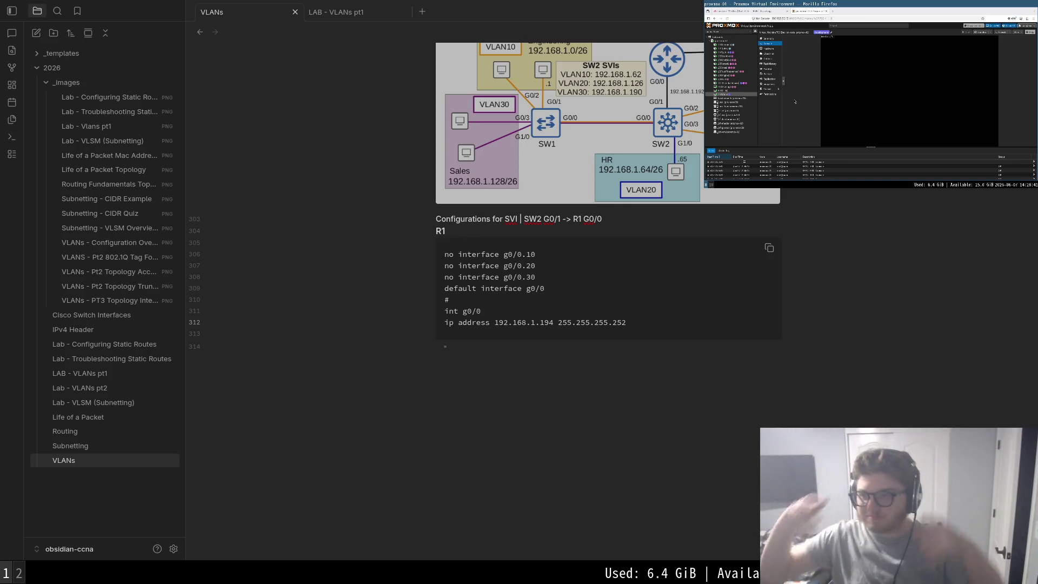
- Watch the lesson's router output full screen, then return to the line below the R1 block
key("ctrl+Tab")
mouse_move(892, 113)
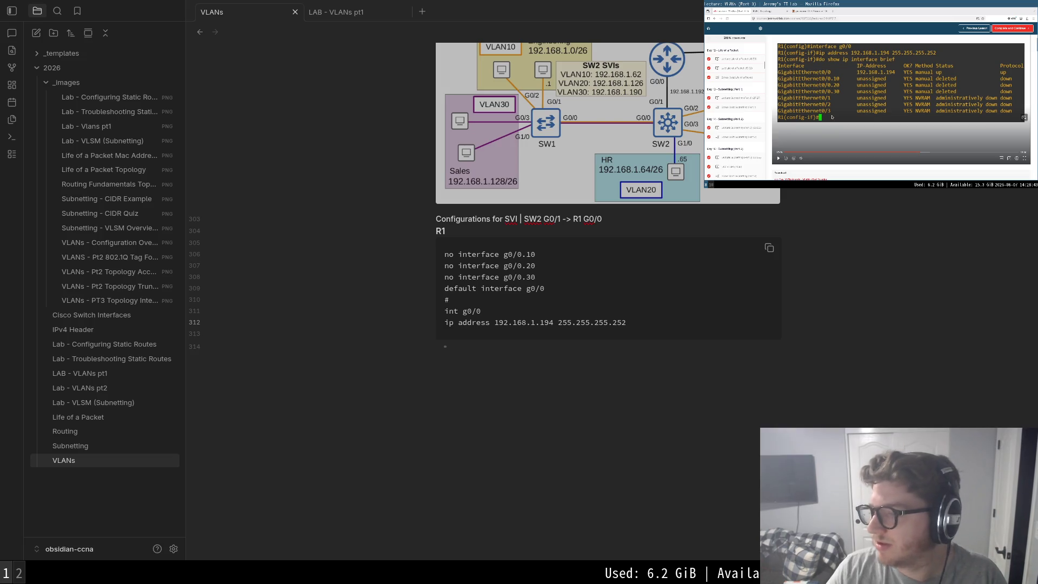
double_click(812, 116)
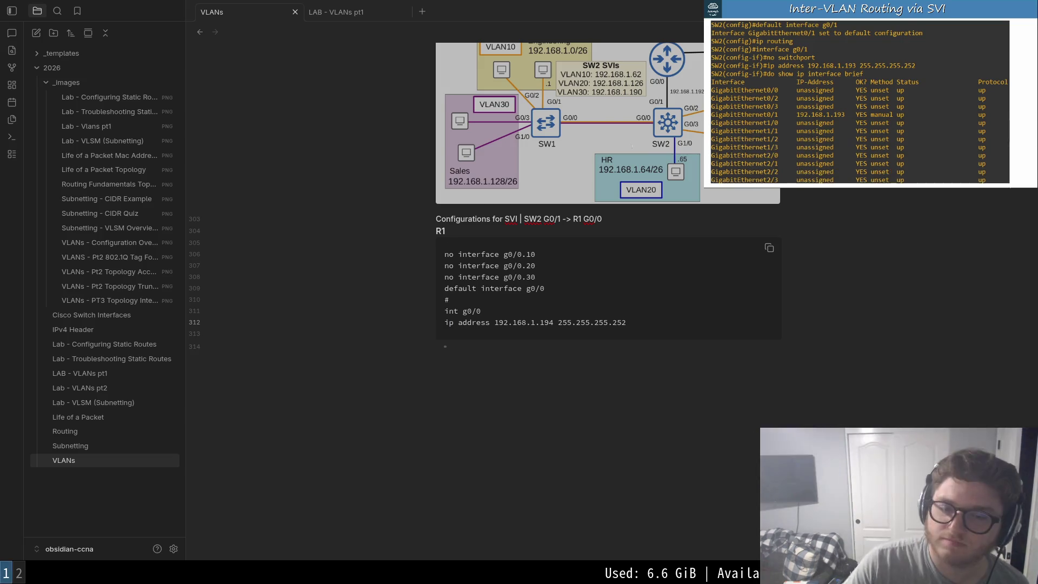
left_click(707, 419)
- Add a bold SW2 label and code block: default interface g0/0, ip routing, interface g0/1, no switchport, ip address 192.168.1.193 255.255.255.252
key("BackSpace")
key("Return")
type("**SW2")
key("Return")
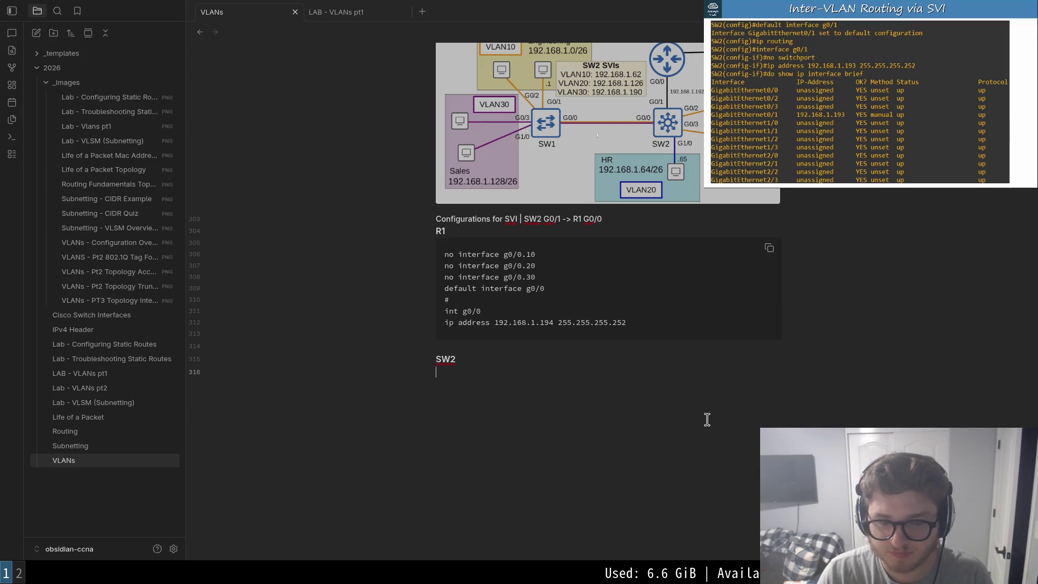
type("```")
key("Return")
type("default inter")
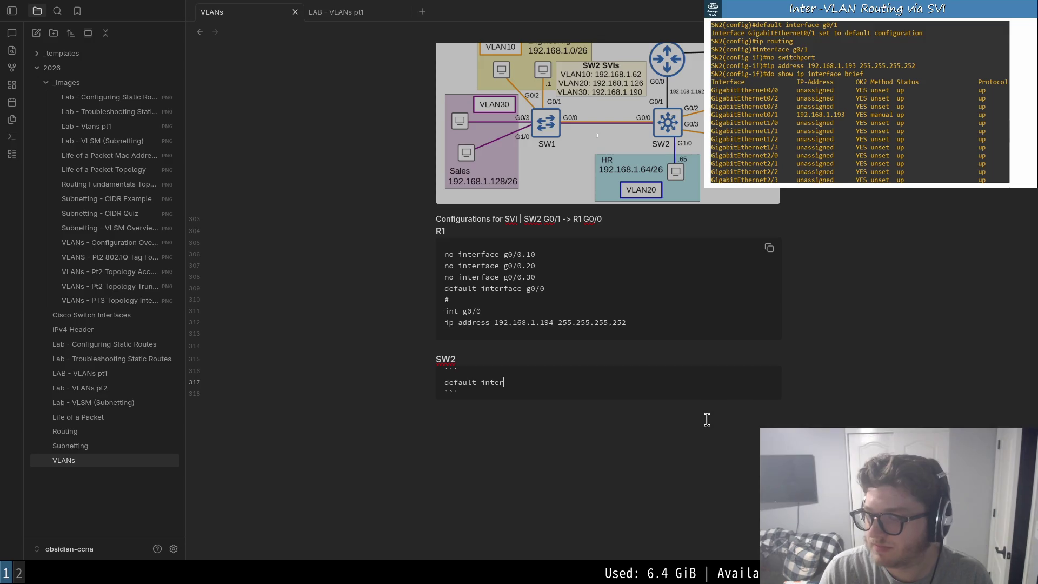
type("face g0/0")
key("Return")
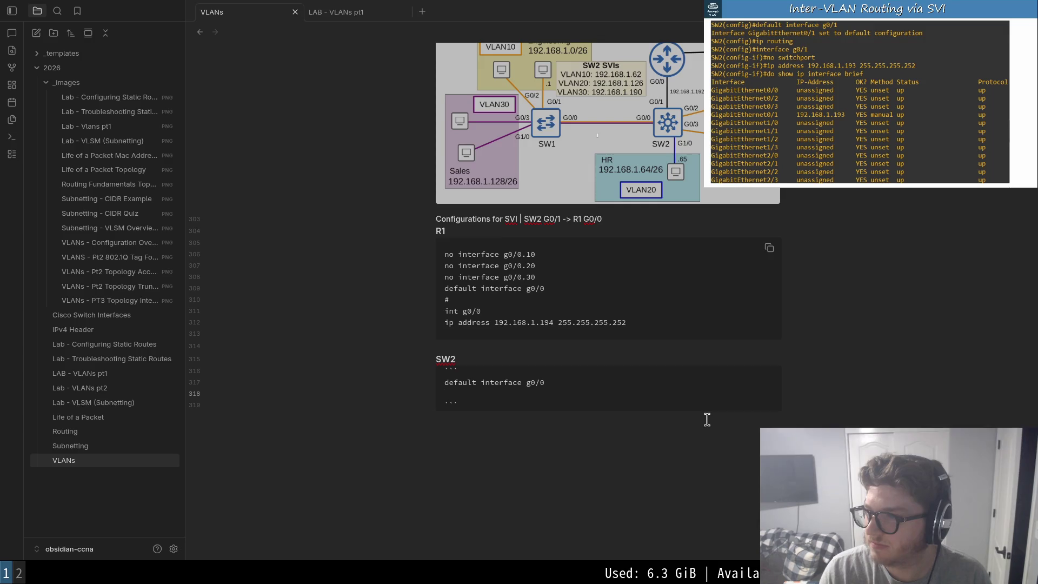
type("#ip routing")
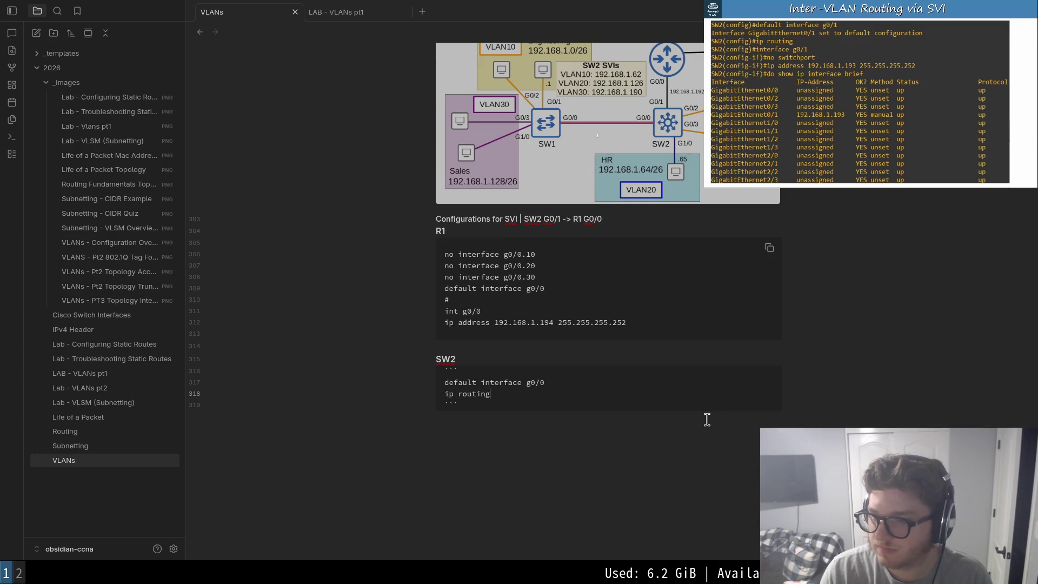
key("Return")
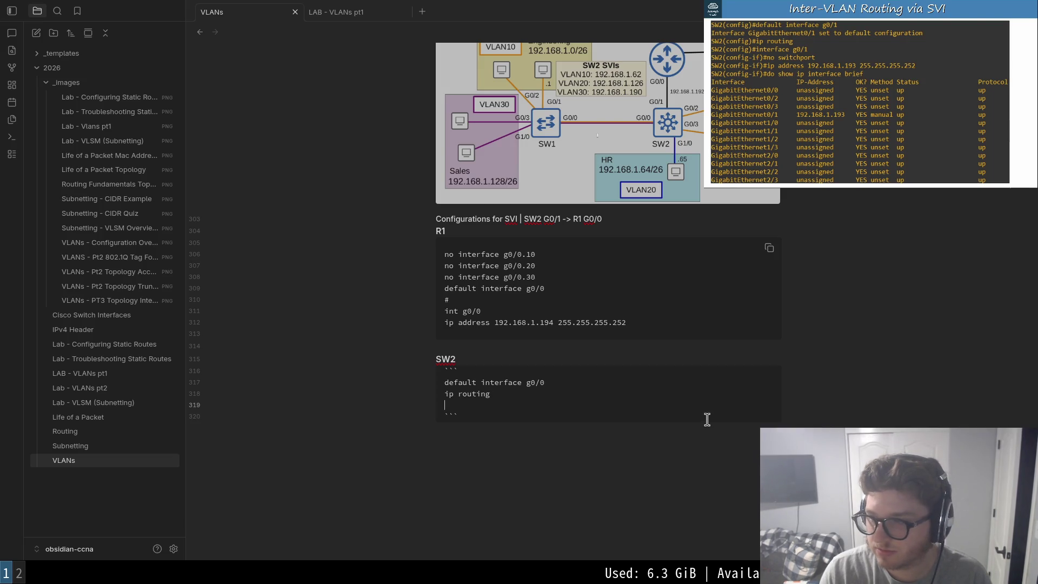
type("interface g0/1")
key("Return")
type("no")
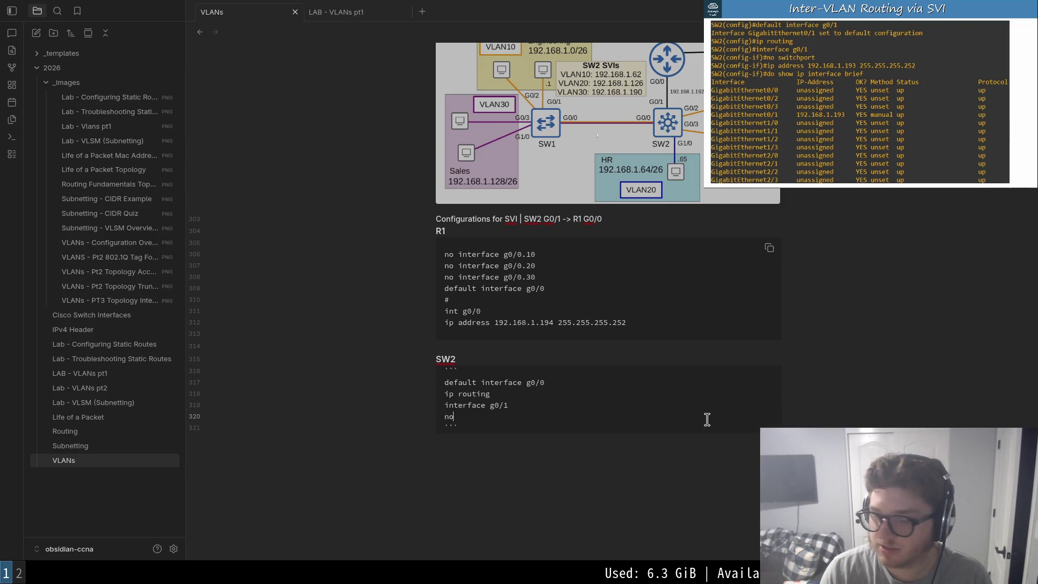
type(" switchport")
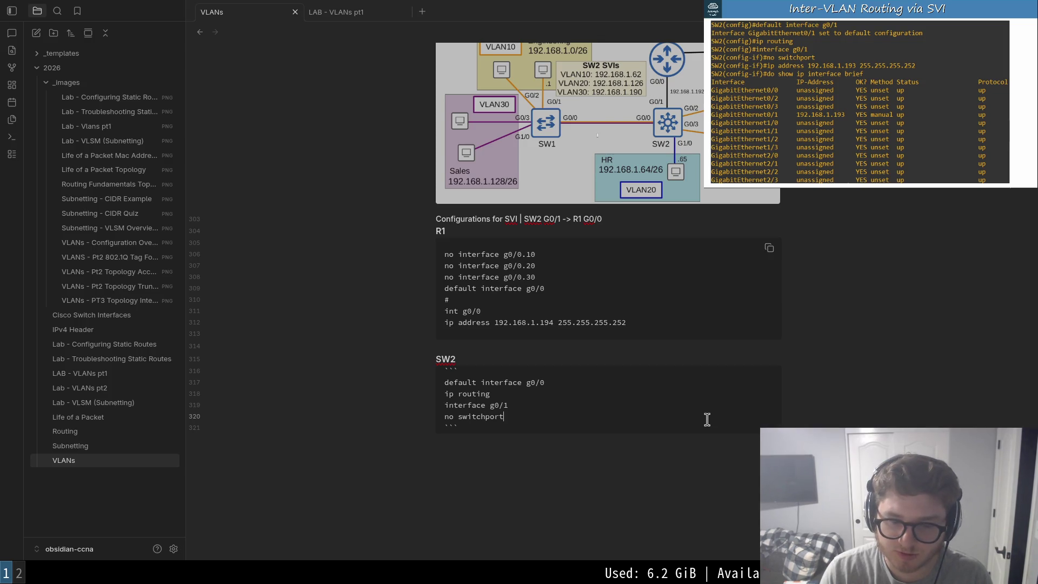
key("Return")
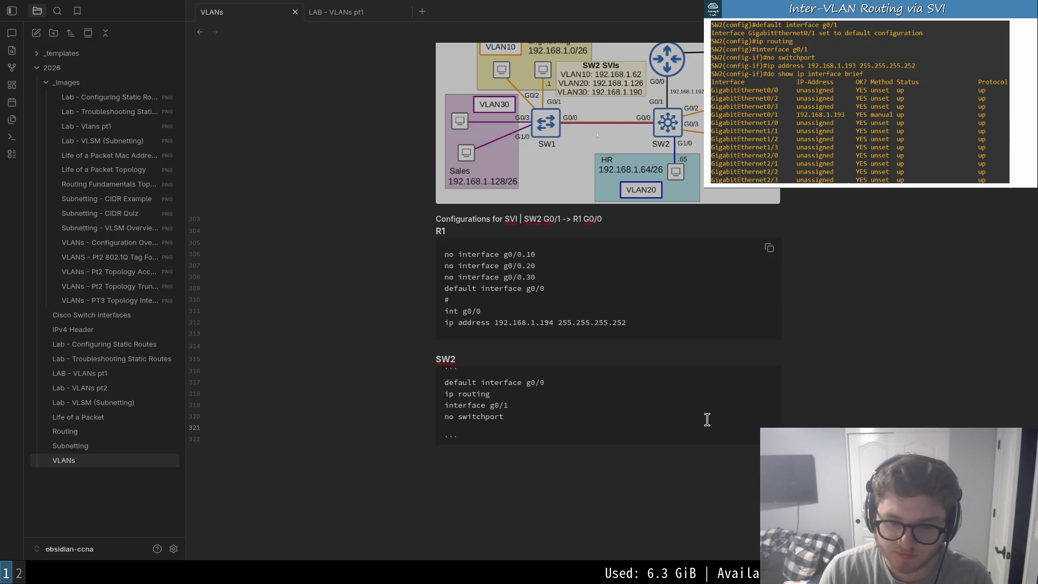
type("ip addr")
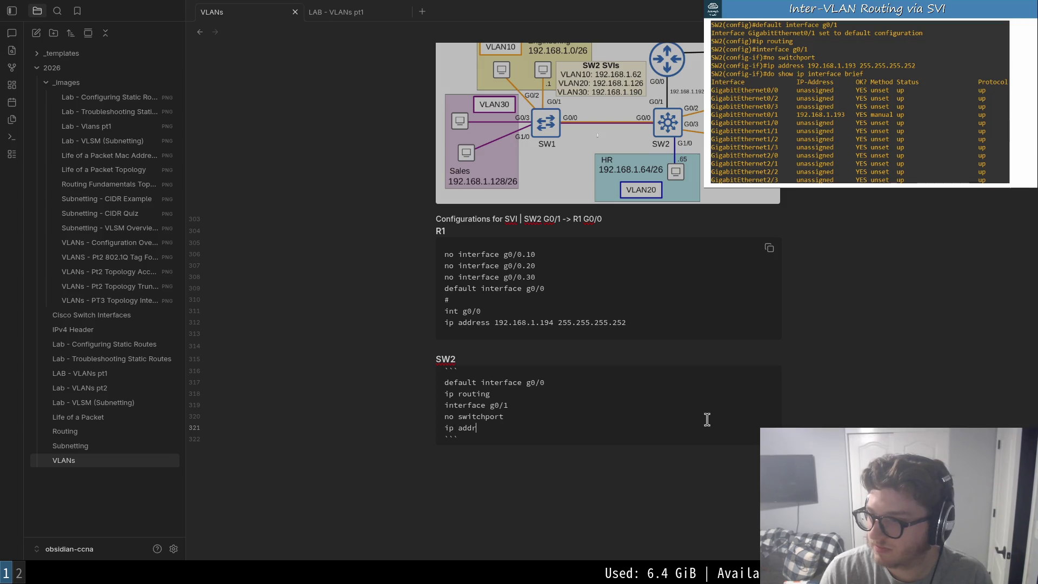
type("ess 192.168.1.193 ")
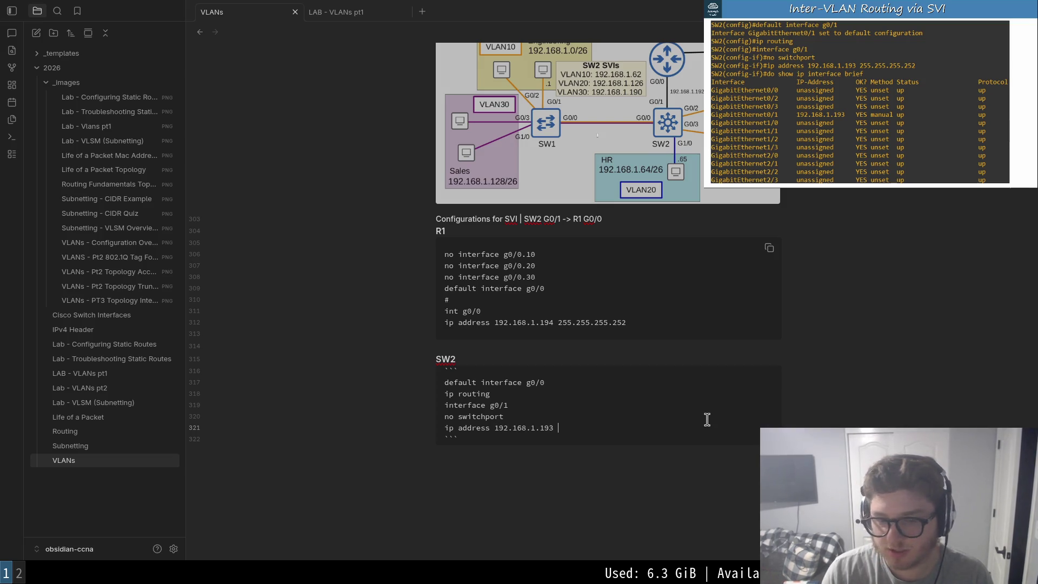
type("255.255")
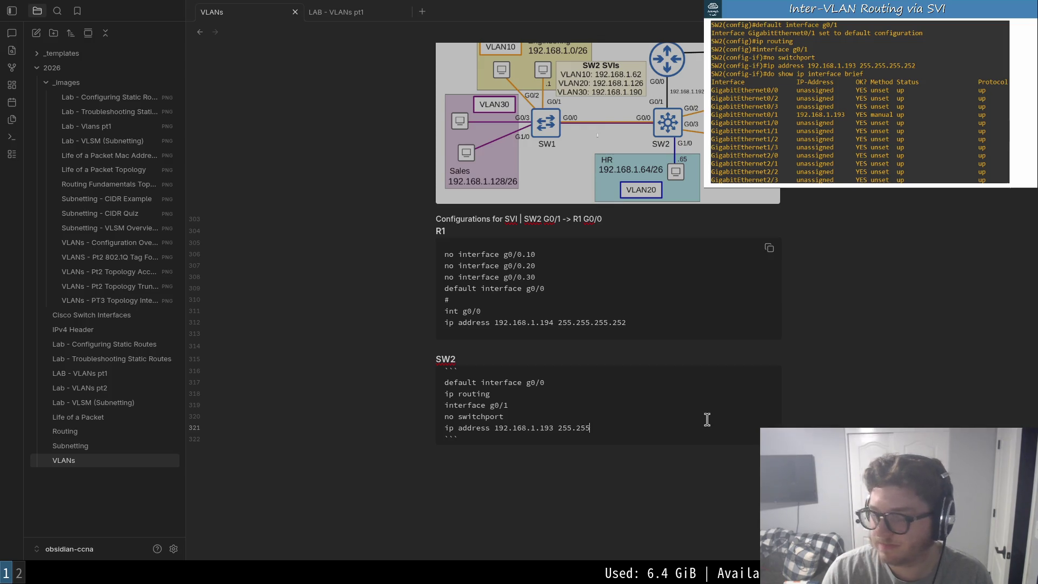
type(".255.252")
- Insert a # separator line under ip routing, then move past the end of the SW2 block
key("Down")
key("Up")
key("Up")
key("Up")
key("Down")
key("shift+Left")
key("Up")
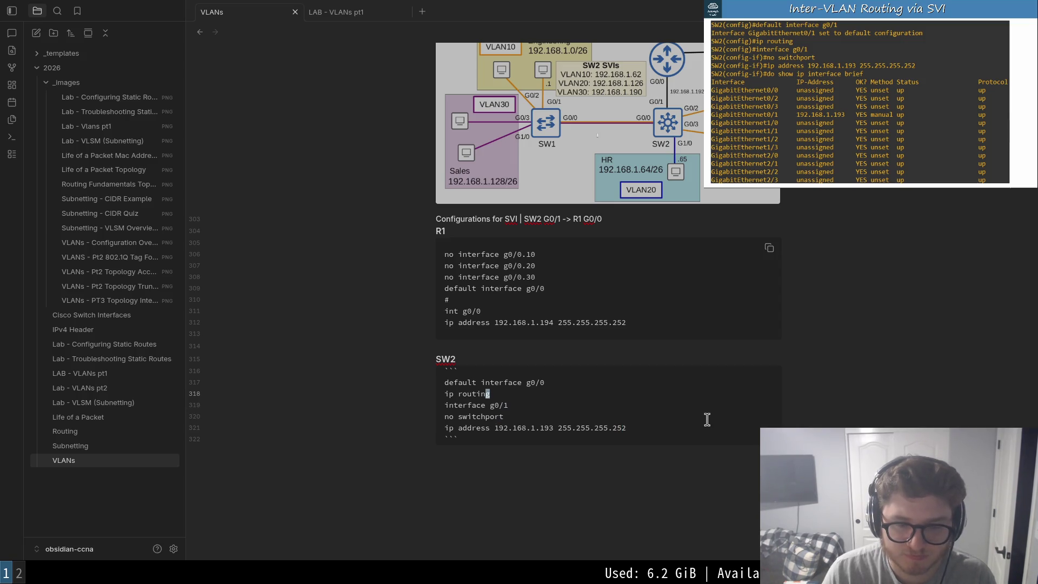
type("o")
type("#")
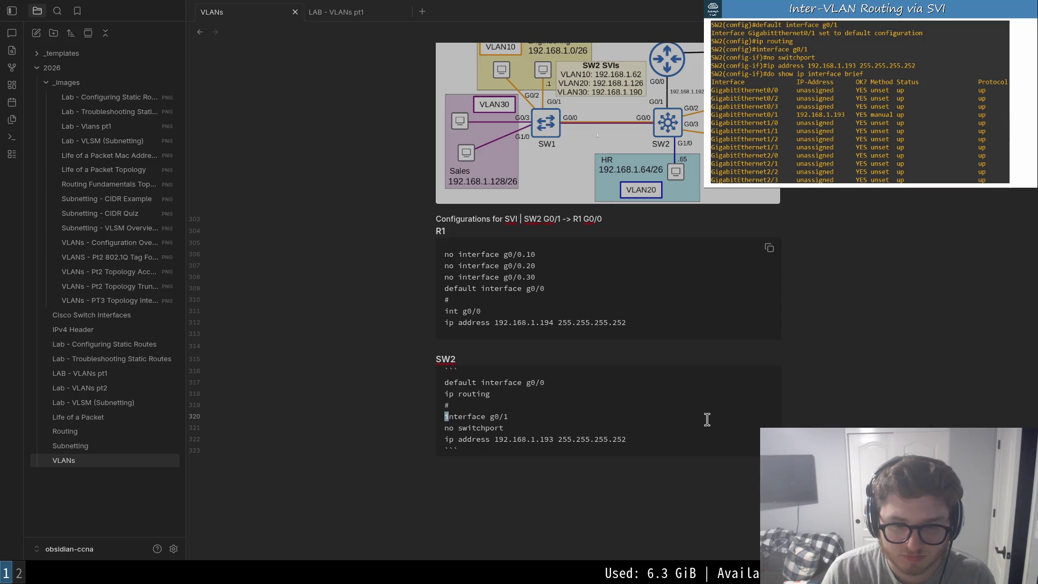
key("Escape")
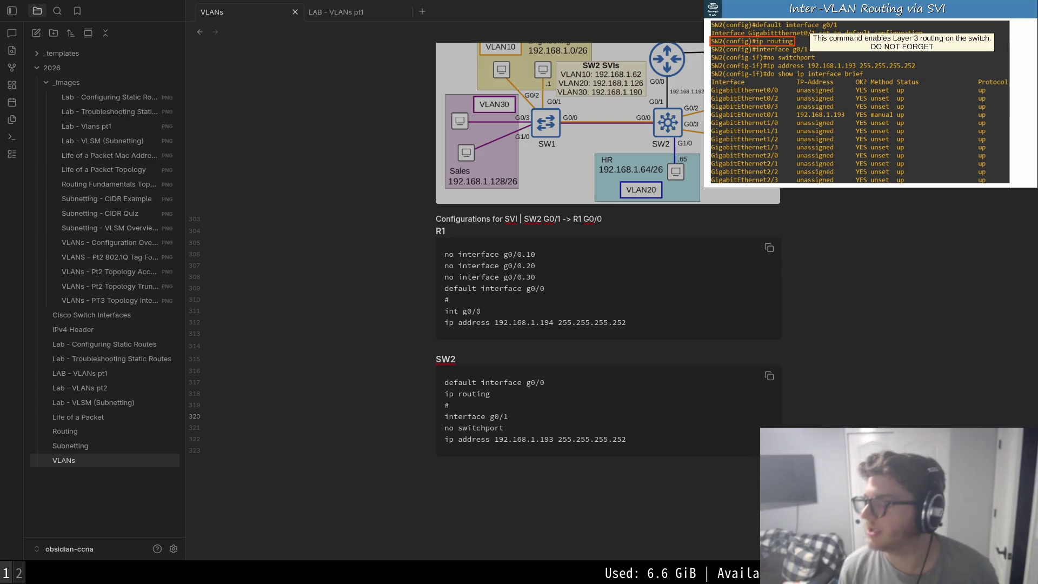
key("Down")
key("Down")
key("Down")
key("End")
- Write a bullet: `ip routing` enables layer 3 routing on the switch, with a red DO NOT FORGET span
key("Return")
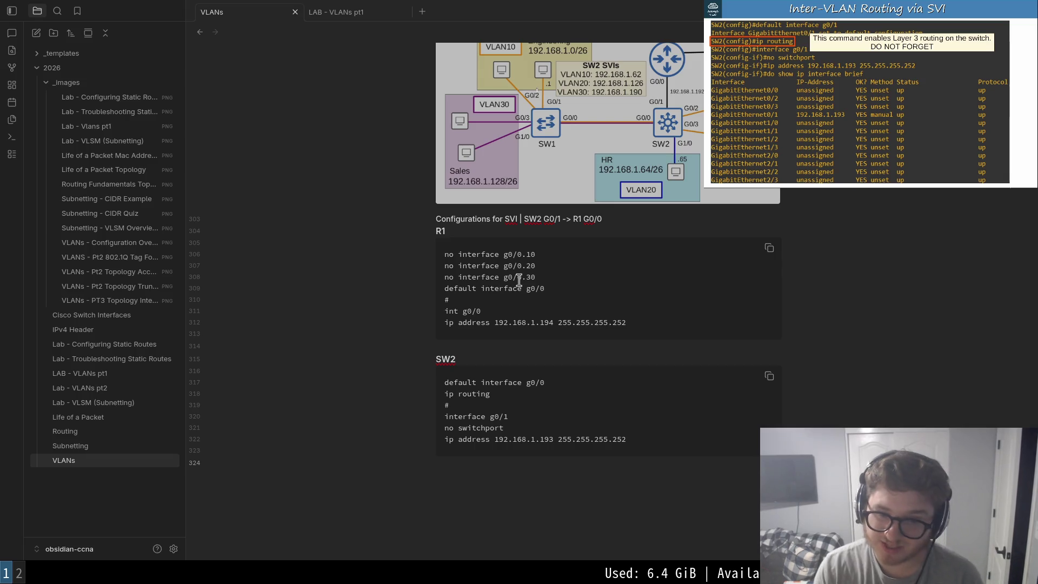
type("`")
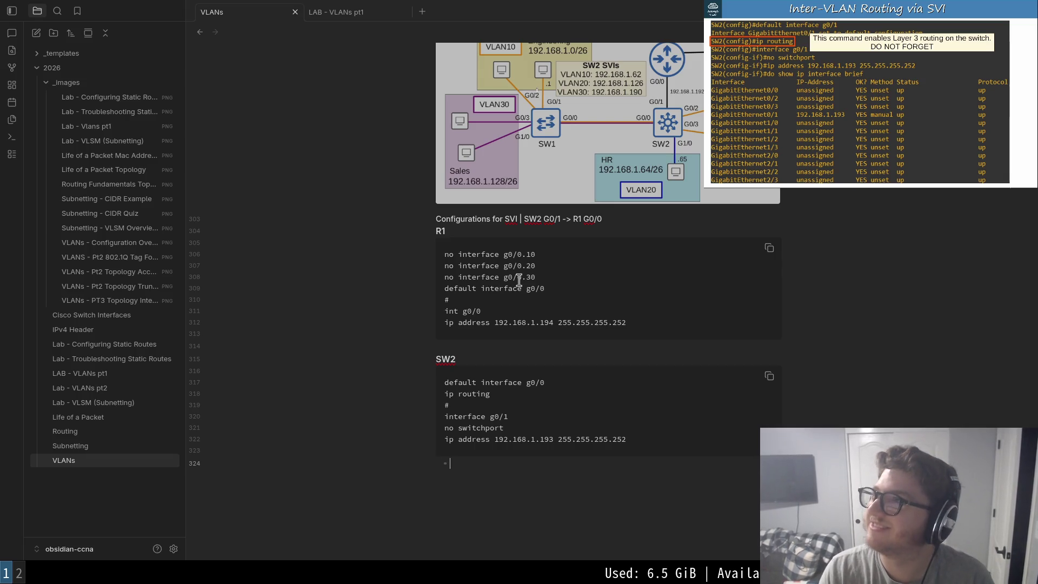
type("ip rout")
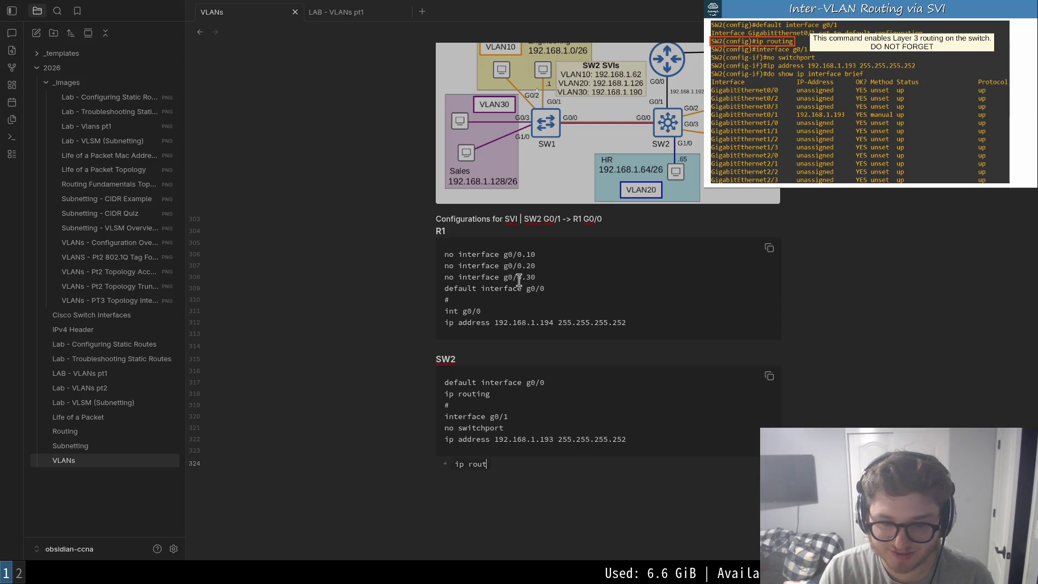
type(" cm")
type("mmand enables")
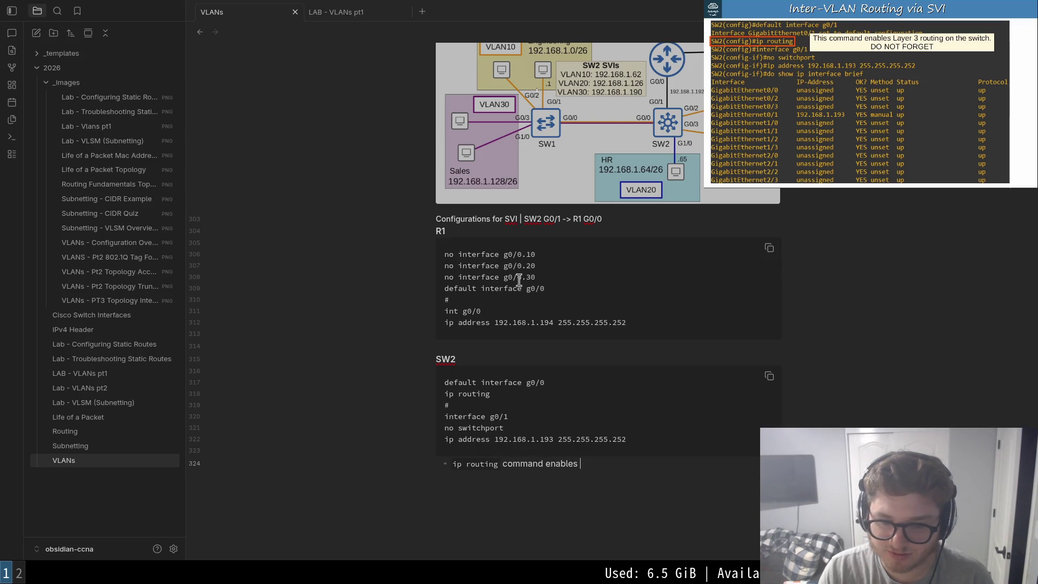
type(" layer 3 routing on the switch ")
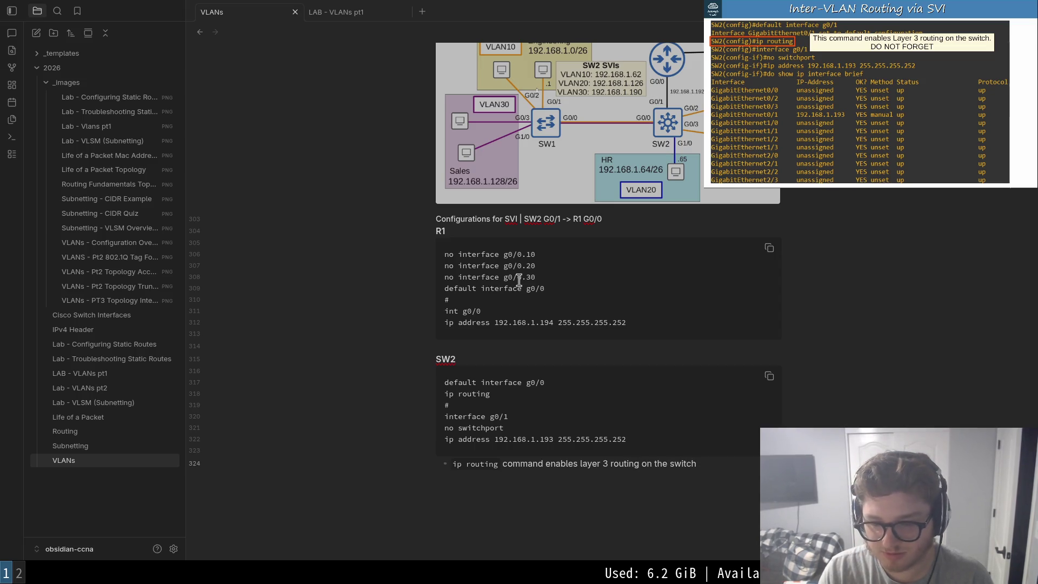
type("span")
type("st")
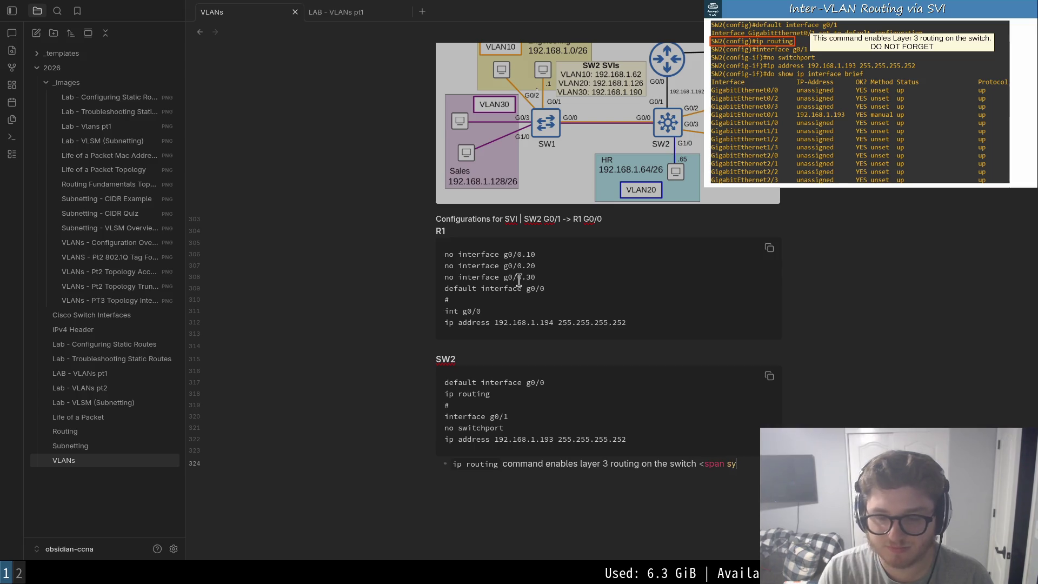
type("yle=\"c")
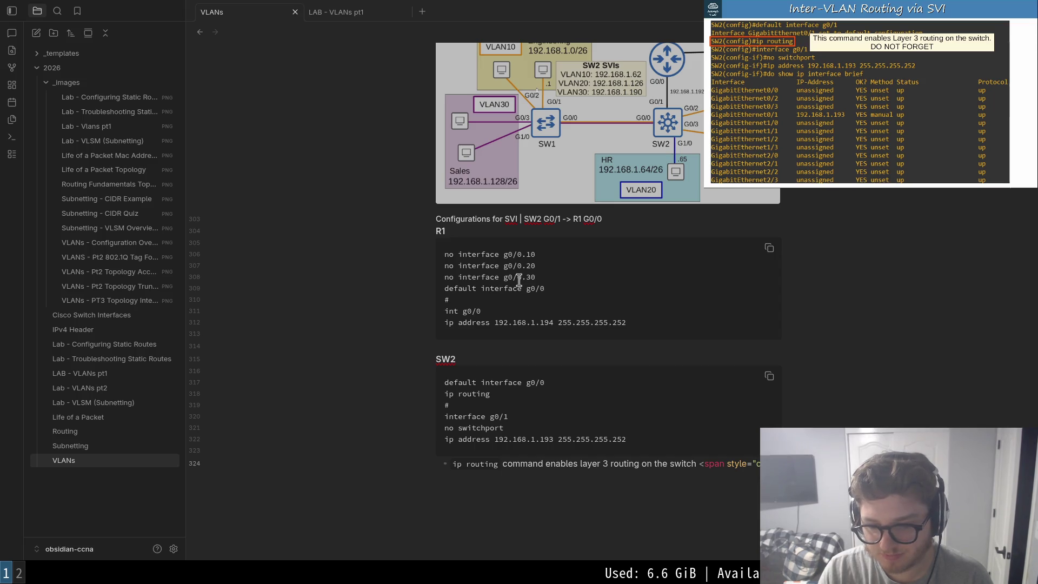
type("olor:red")
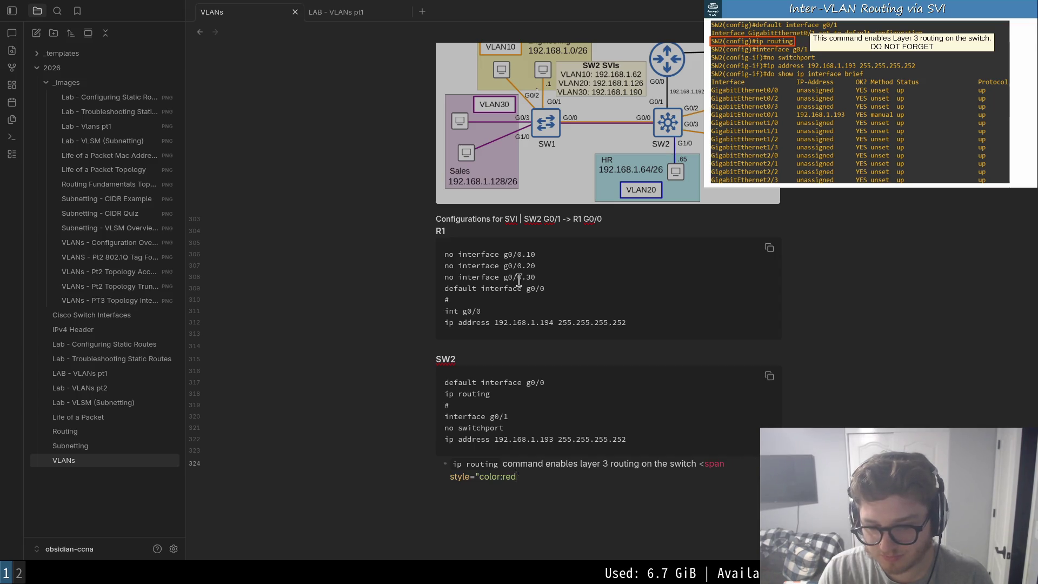
type(">")
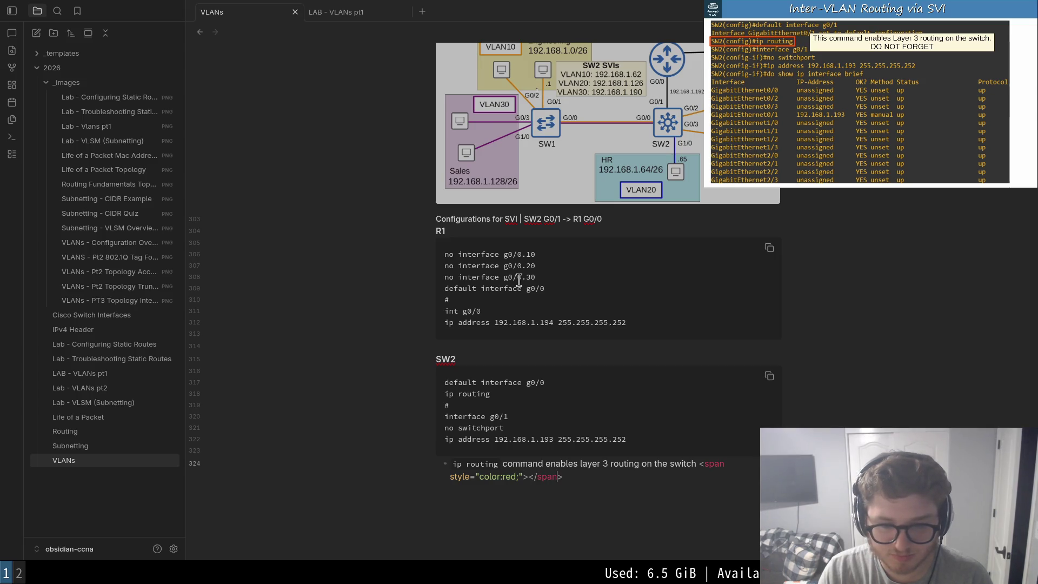
type("DO NOT ")
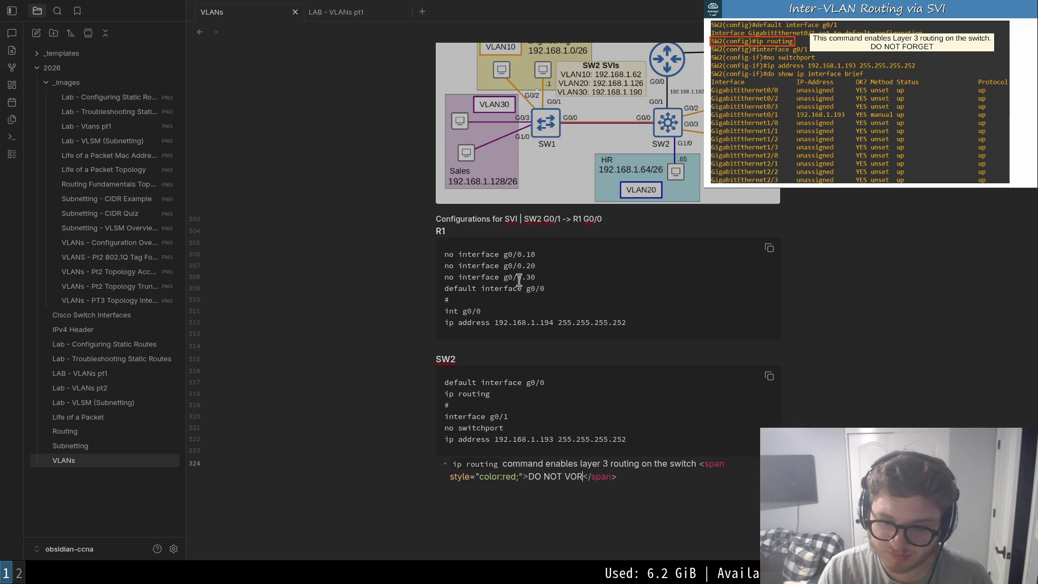
type("FORGET")
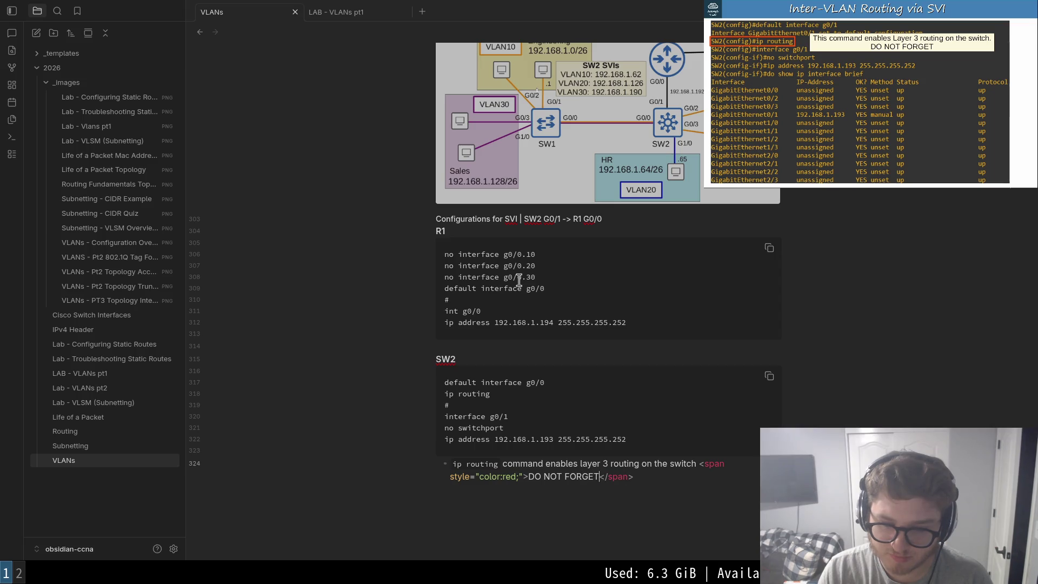
key("Up")
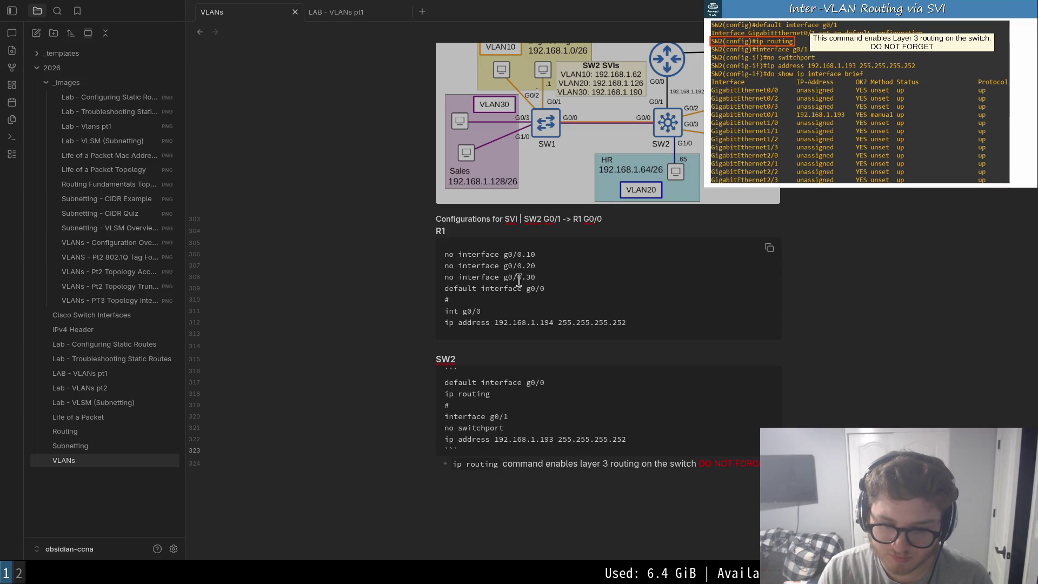
key("Down")
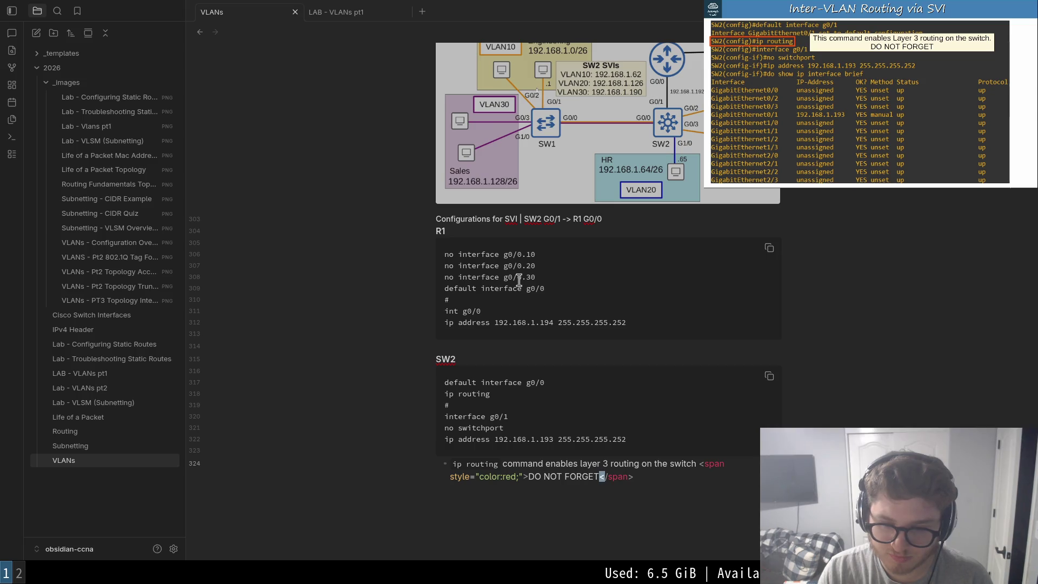
key("End")
key("Return")
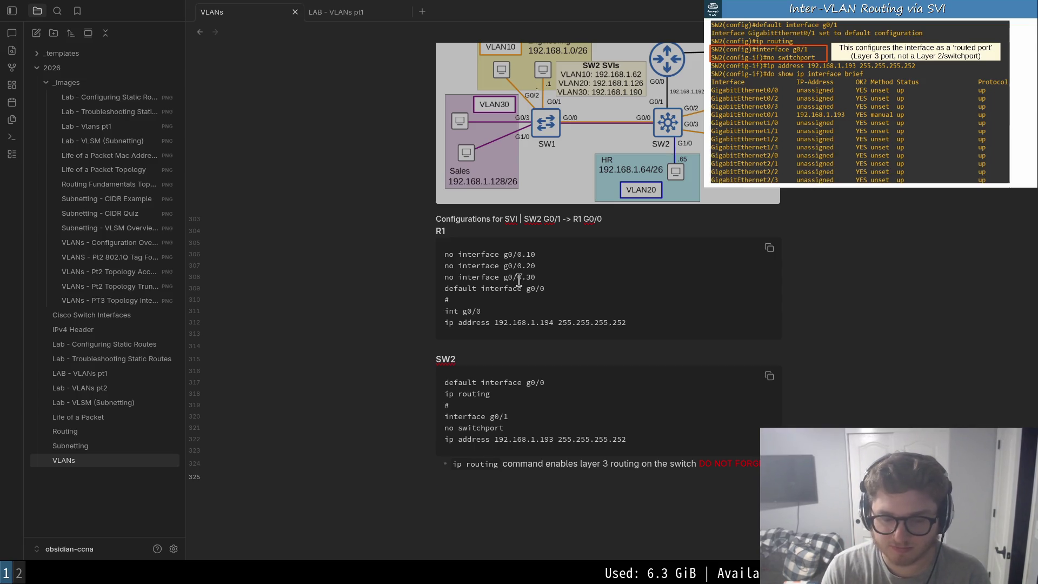
type("- `")
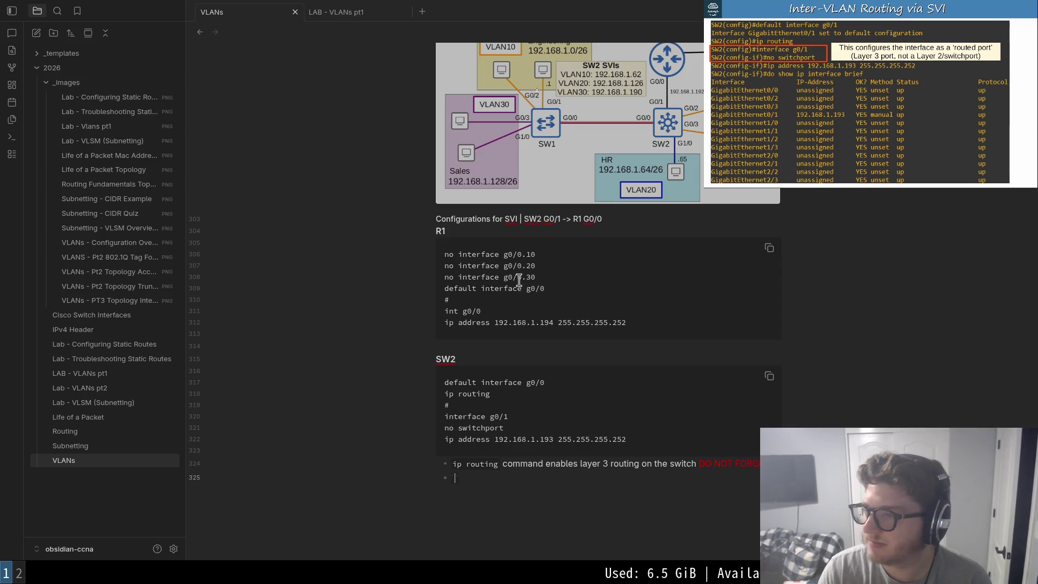
type("inter")
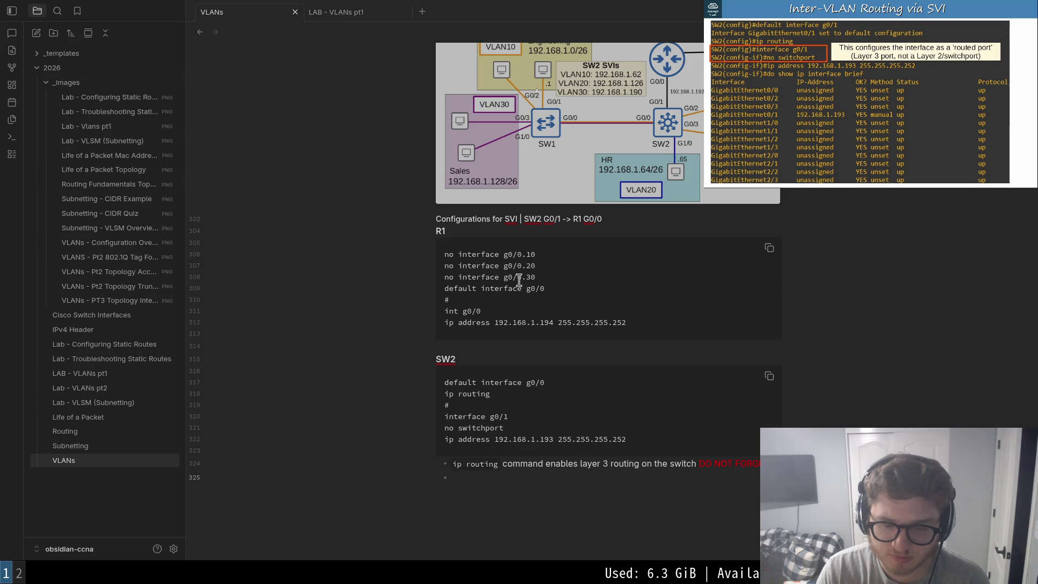
type("0/1")
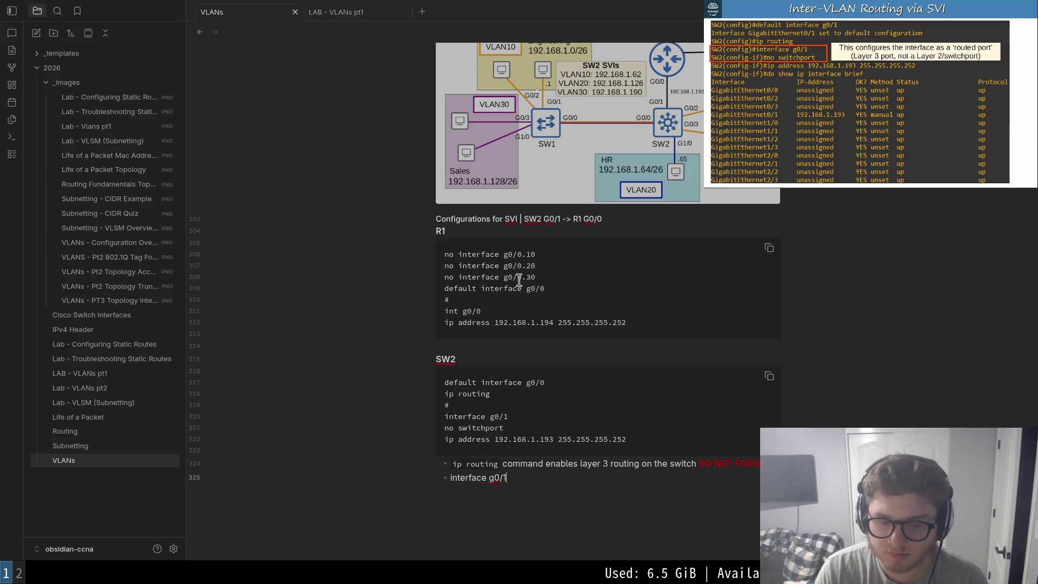
- Write a bullet: `interface g0/1` then `no switchport` makes the port a 'routed port' (Layer 3, not a Layer 2/switchport)
key("Left")
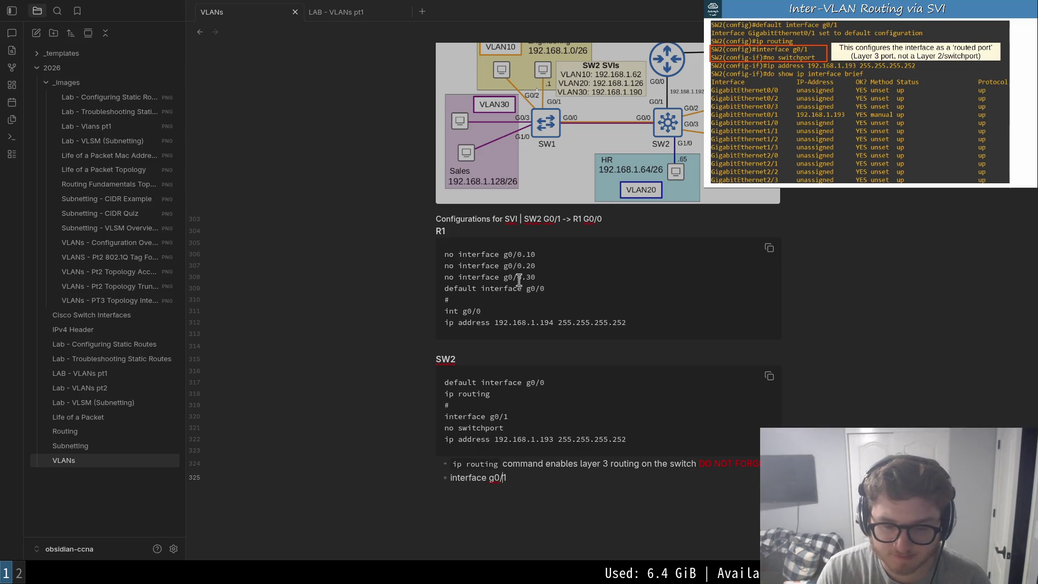
key("Home")
type("`")
key("End")
type("` t")
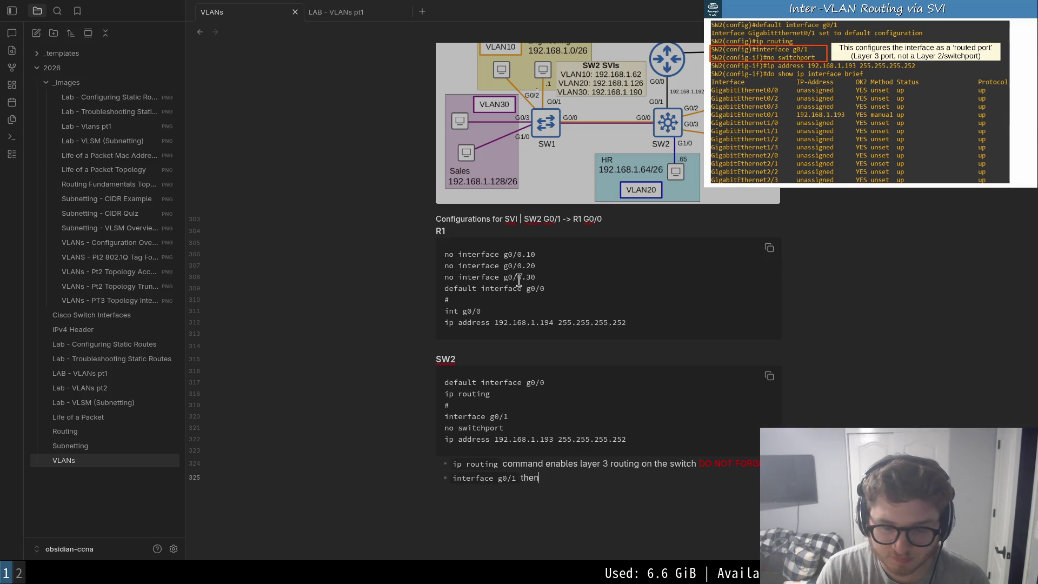
type(" sw")
key("BackSpace")
key("BackSpace")
key("BackSpace")
key("BackSpace")
type("itchpor")
key("Right")
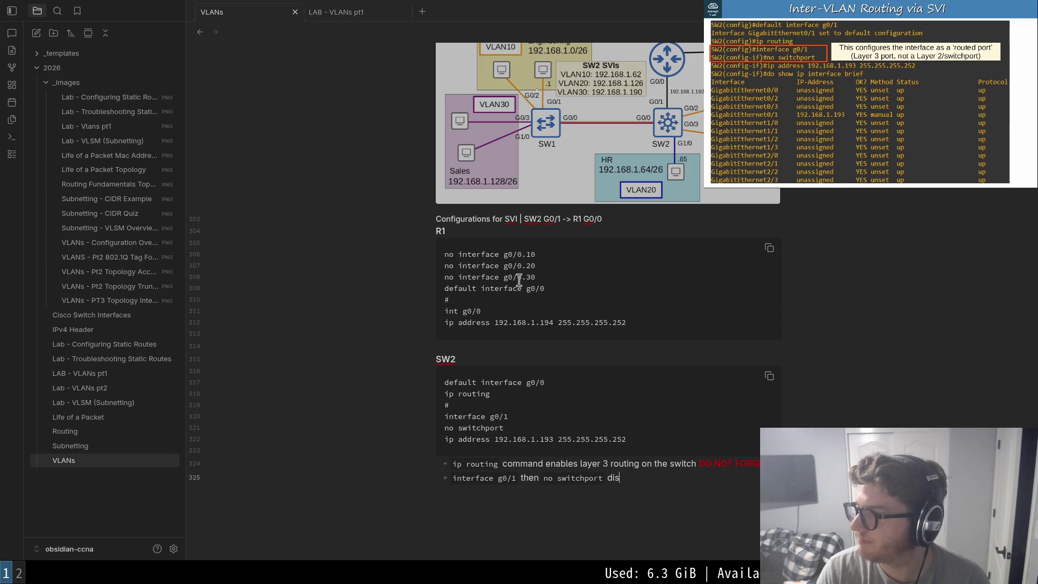
type("dis")
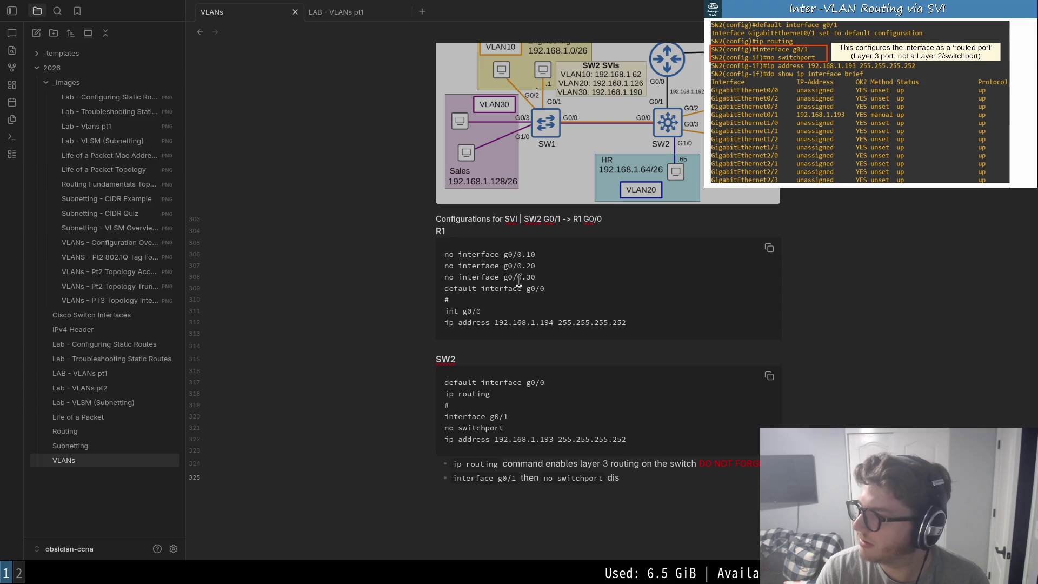
key("BackSpace")
key("BackSpace")
key("BackSpace")
type("configures ")
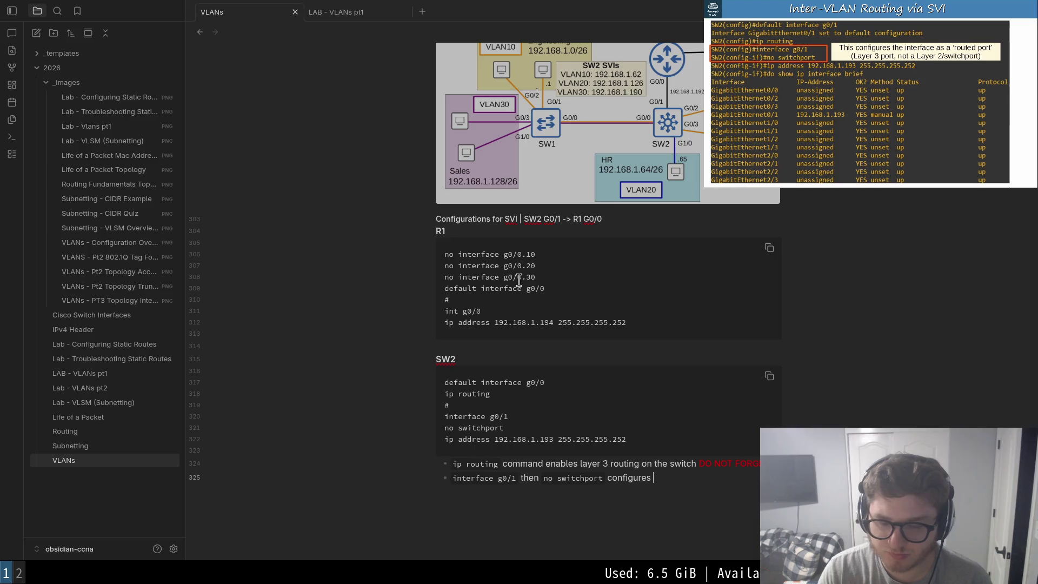
type("the port as a")
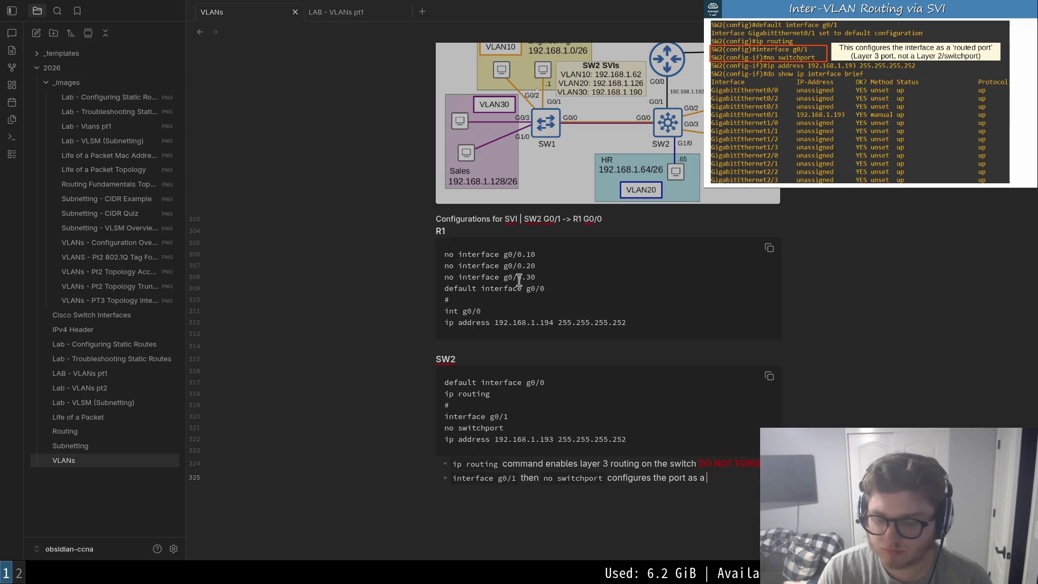
type("'routr")
key("BackSpace")
key("BackSpace")
key("BackSpace")
type("uted port'")
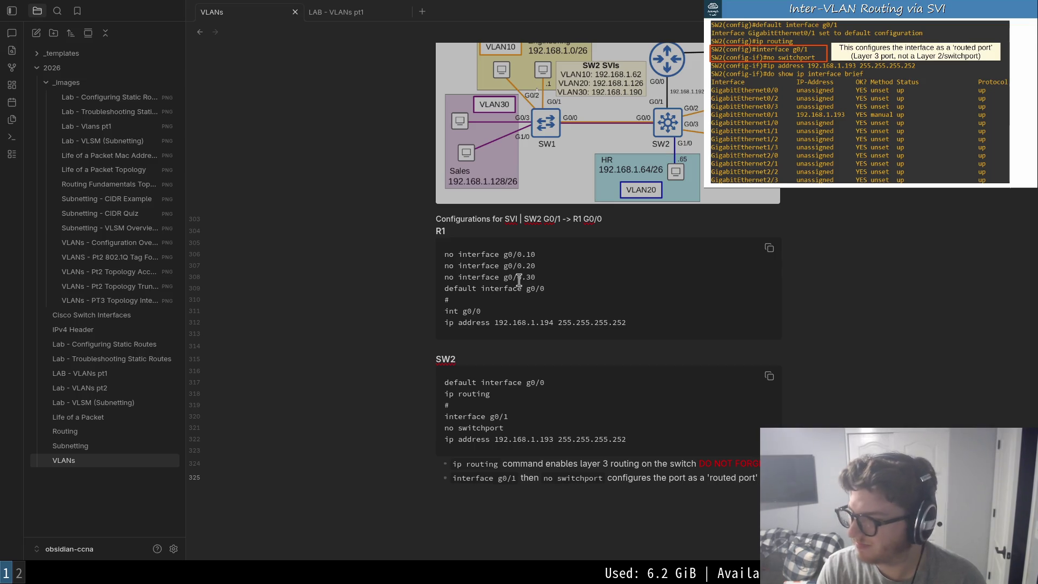
type(" (Layer 3 port")
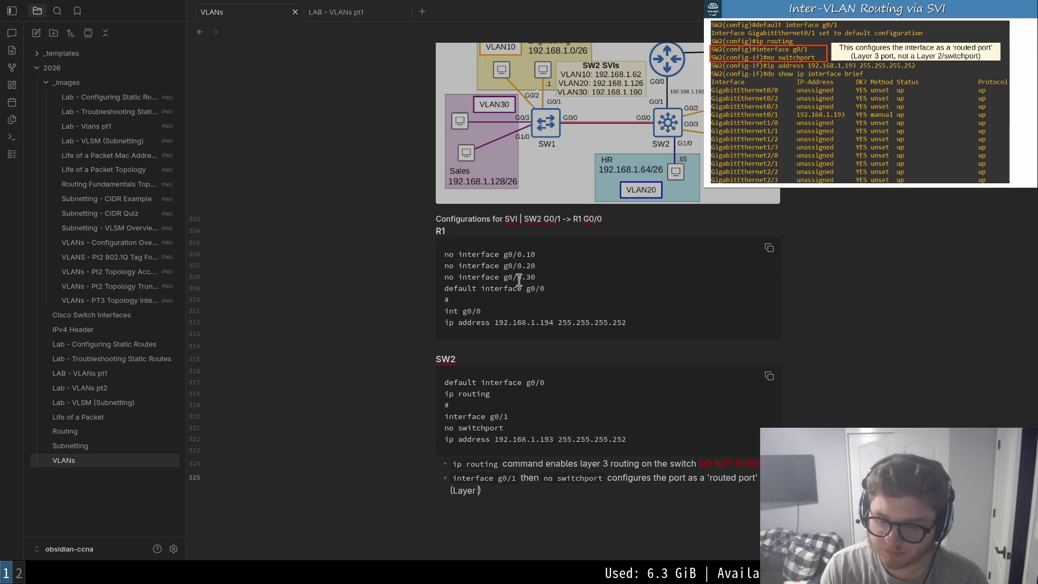
type(", ")
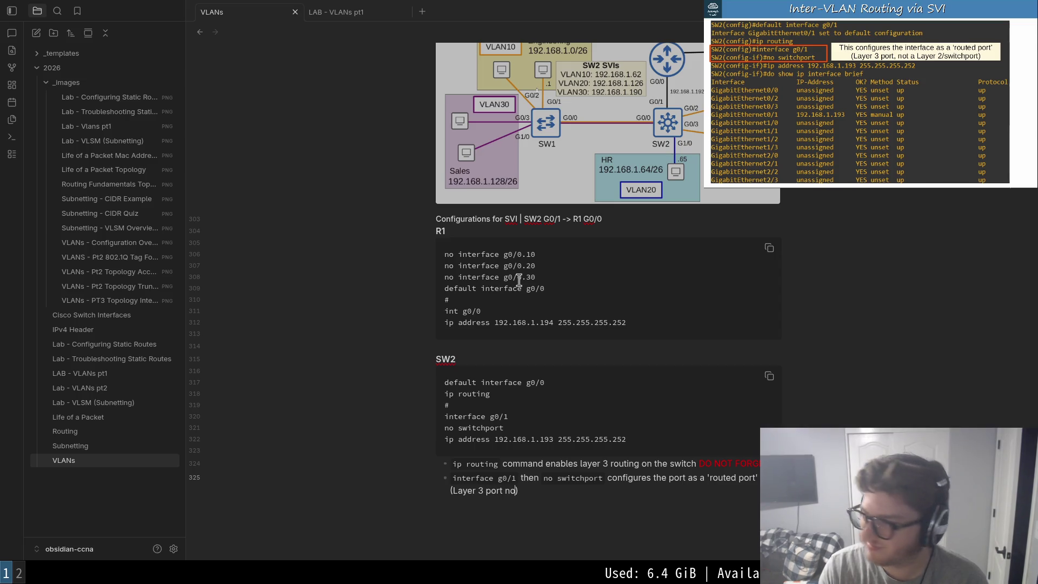
type("not a Layer 2")
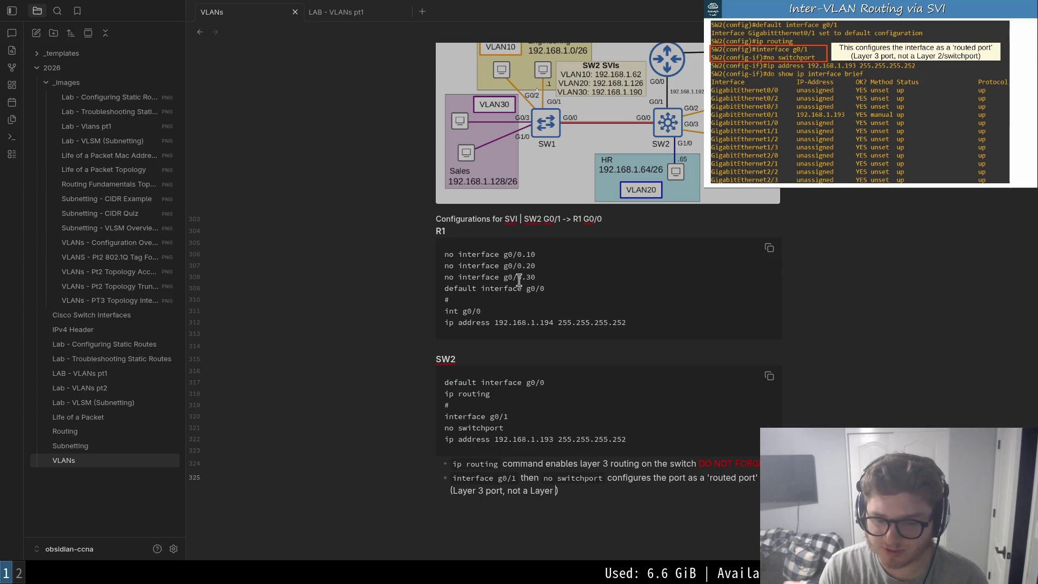
type("/switchport")
- Add a 'Note: switchport = Layer 2' line below the bullets and remove the extra blank line above it
key("End")
key("Return")
type("Switchpr")
key("BackSpace")
key("BackSpace")
key("BackSpace")
type("S")
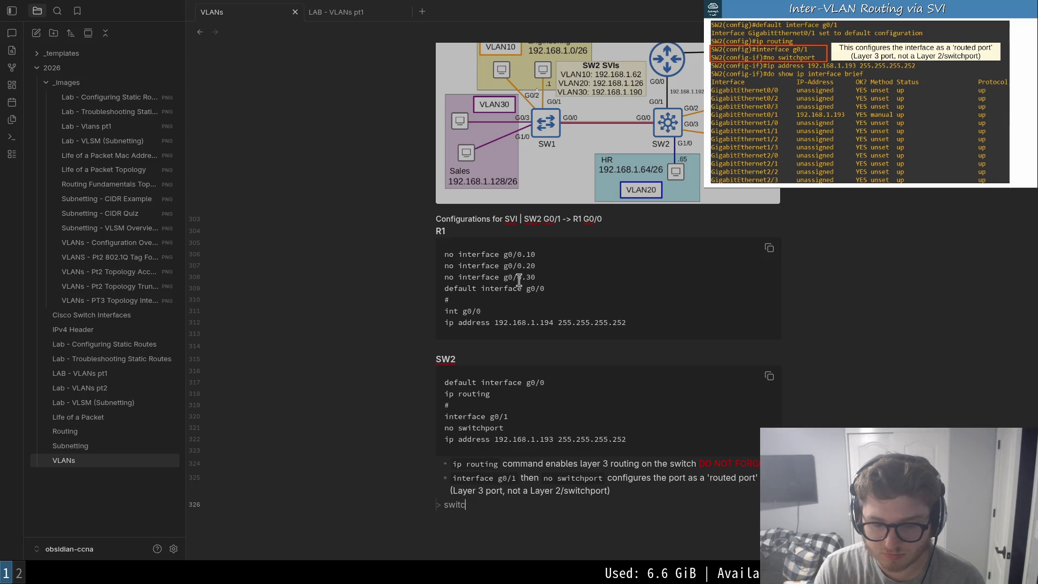
type("rt")
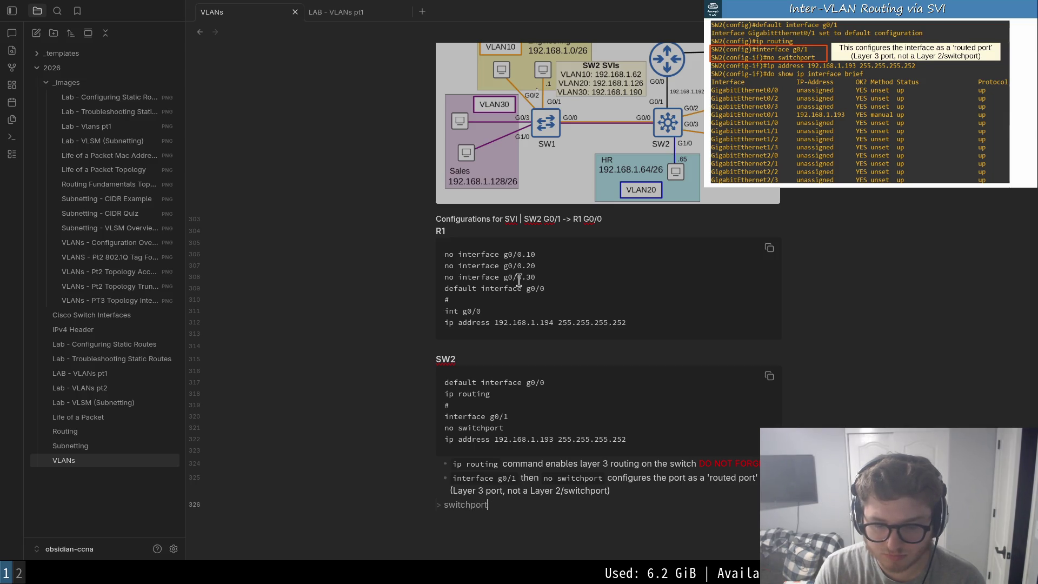
type("s = Layer 2")
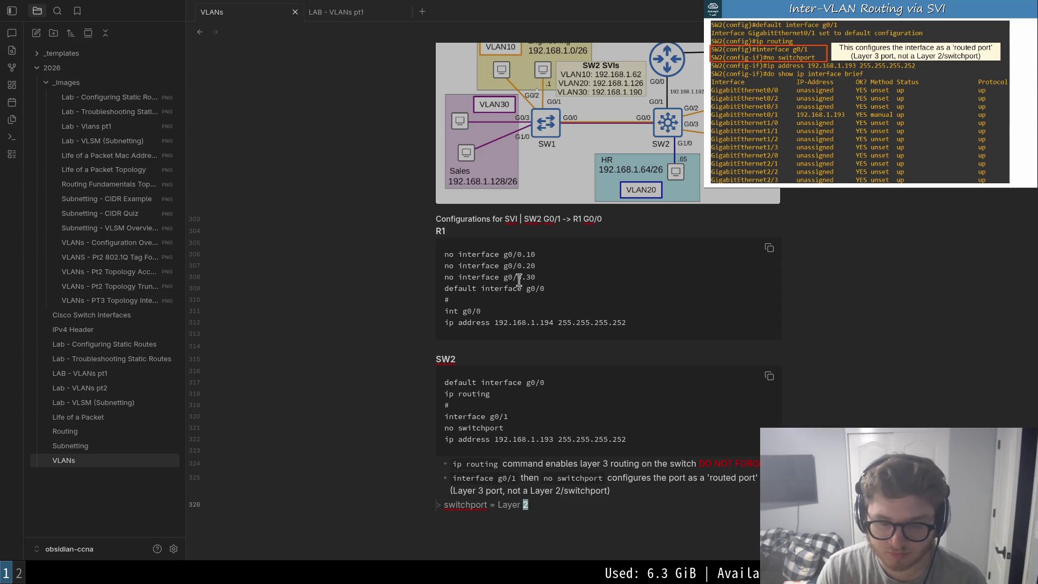
key("Home")
key("Return")
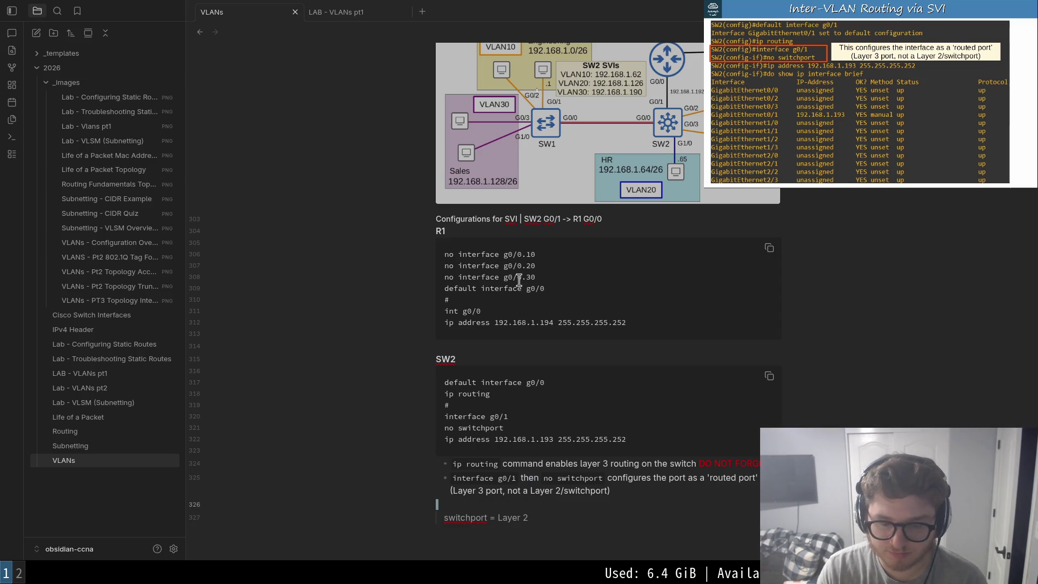
type("Note:")
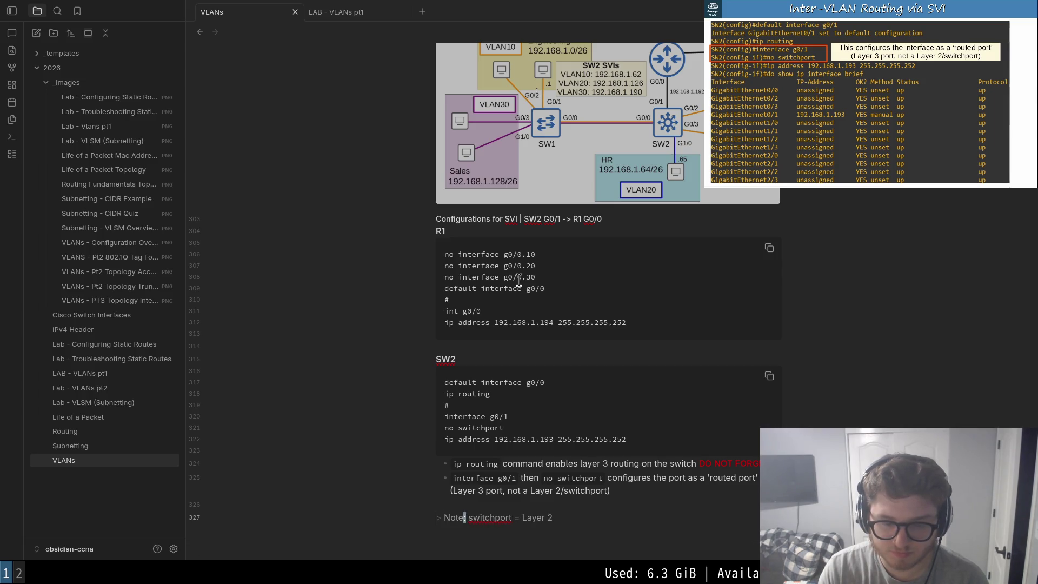
key("Escape")
key("End")
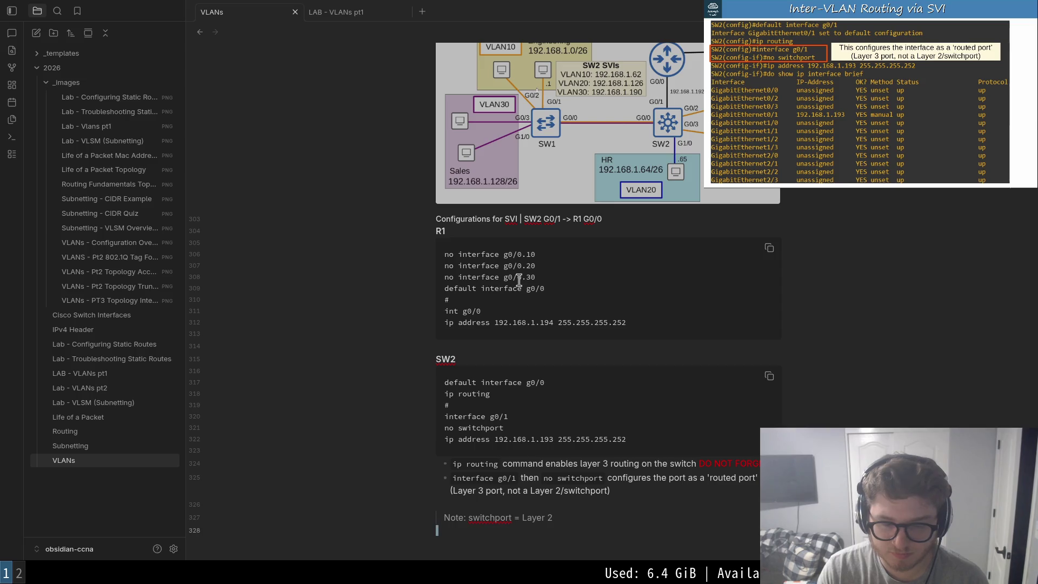
key("k")
key("k")
key("d")
key("d")
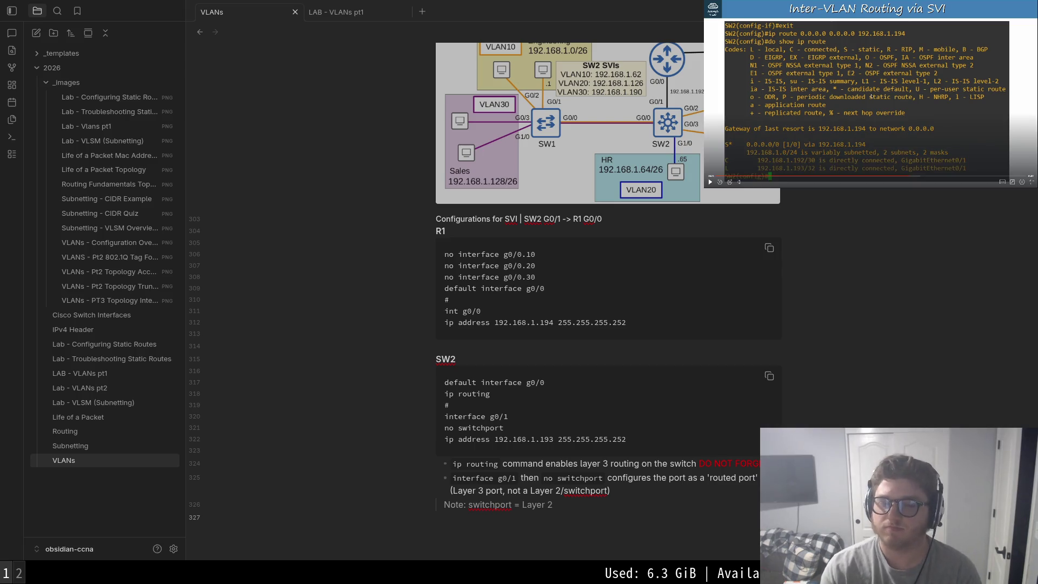
- Extend the SW2 block after the ip address line with '#', 'exit' and 'ip route 0.0.0.0 192.168.1.194'
key("Up")
key("Up")
key("Up")
key("Down")
key("Down")
key("Down")
key("Up")
key("Up")
key("Up")
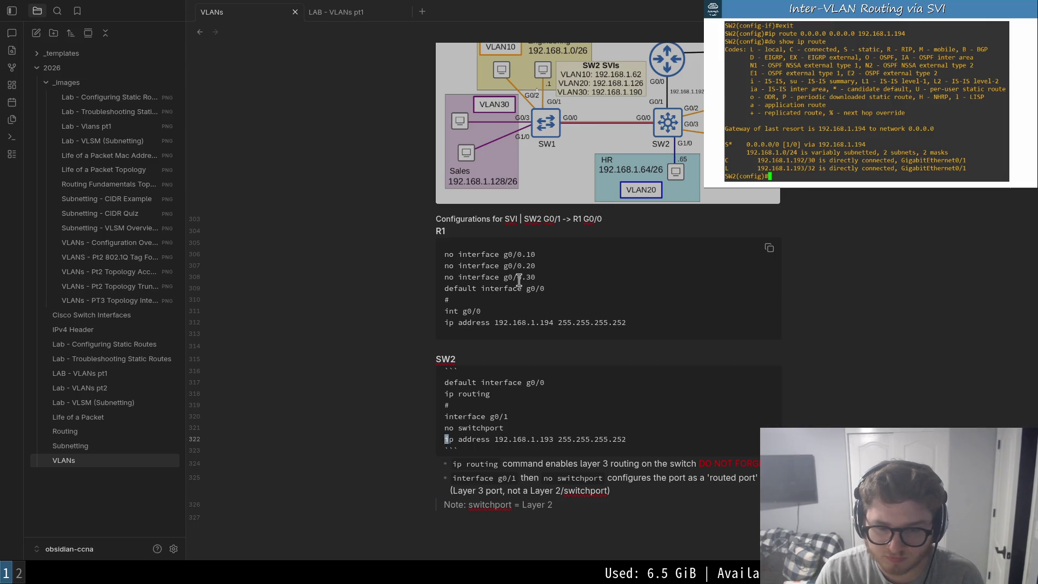
key("End")
key("Return")
type("#")
key("Return")
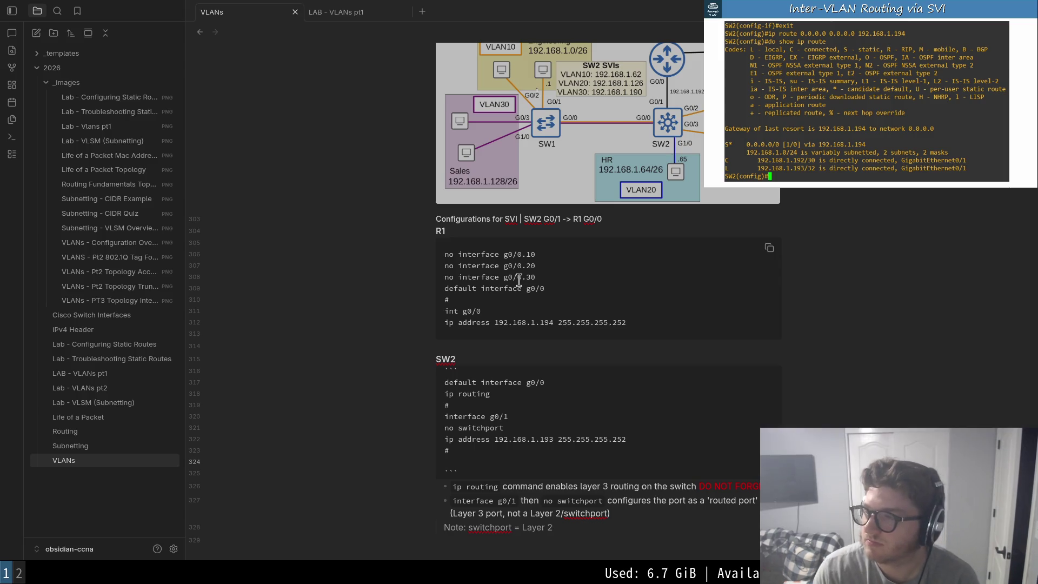
key("Return")
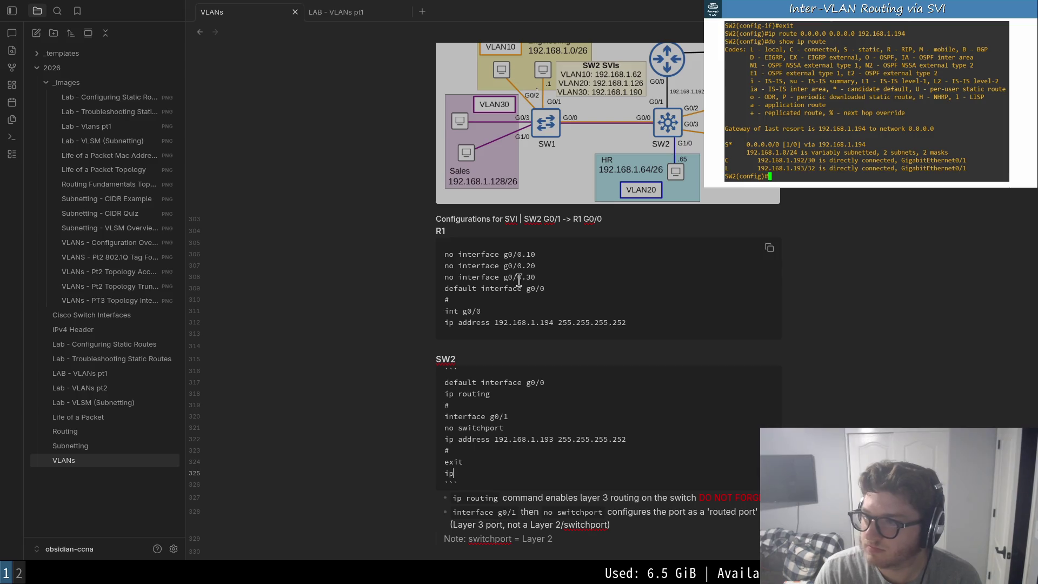
type(".0.0")
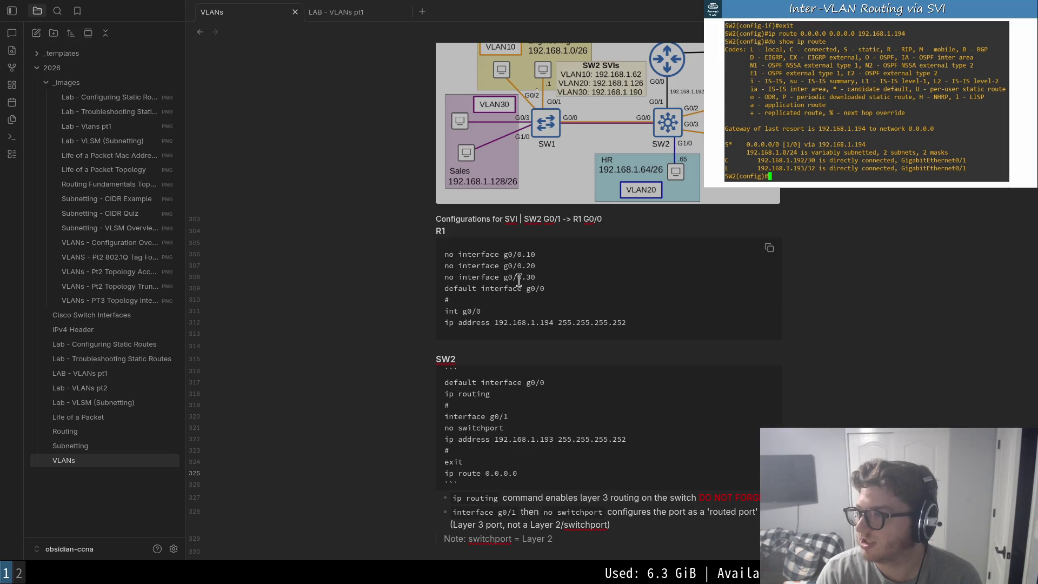
type(" 192.168.1.")
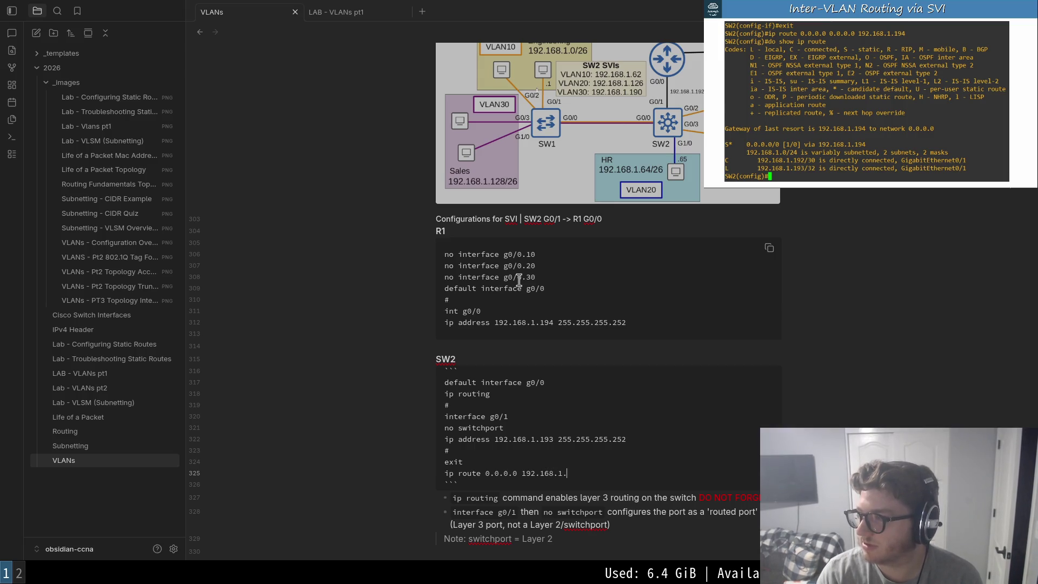
type("194")
key("Escape")
- Review the exit and ip route lines, briefly selecting the next-hop address 192.168.1.194
key("shift+v")
key("Escape")
key("k")
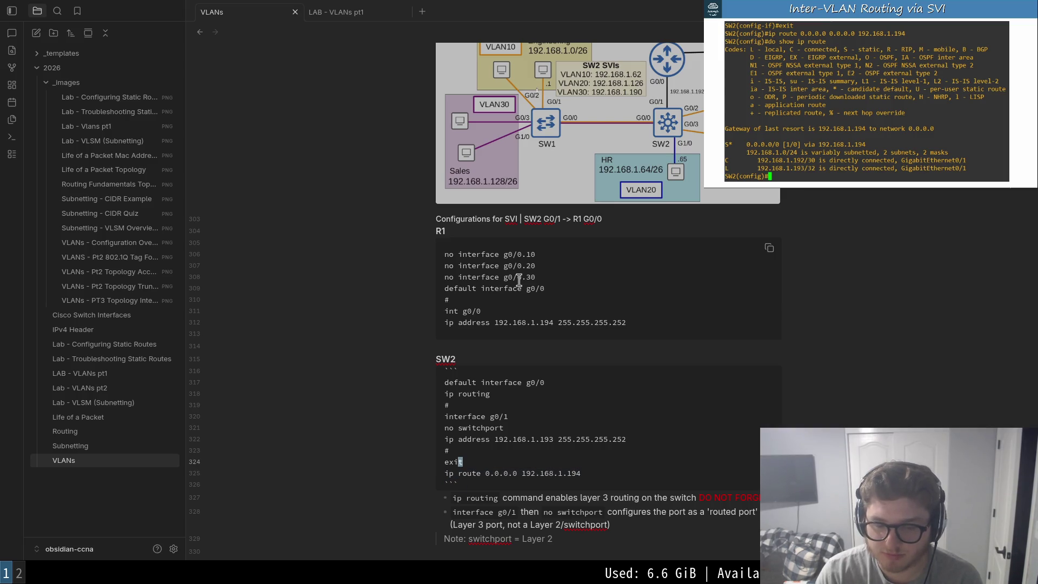
key("j")
key("shift+v")
key("Escape")
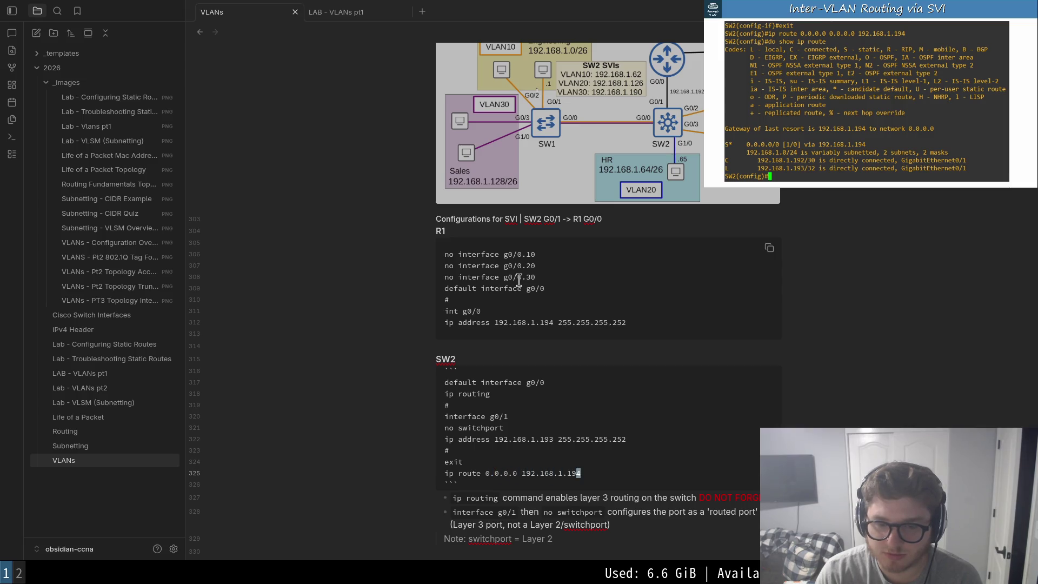
key("b")
key("b")
key("b")
key("b")
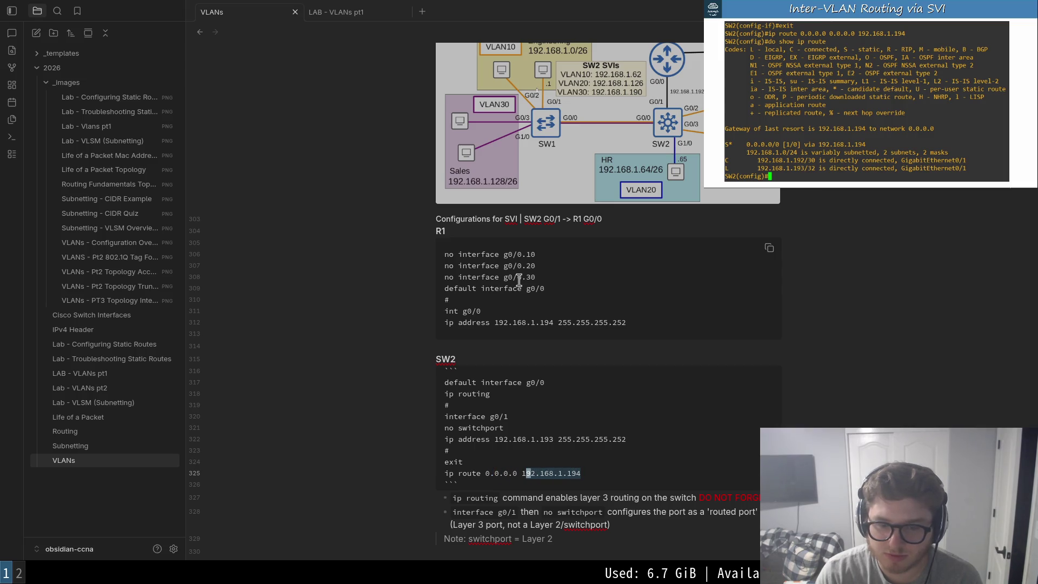
key("Escape")
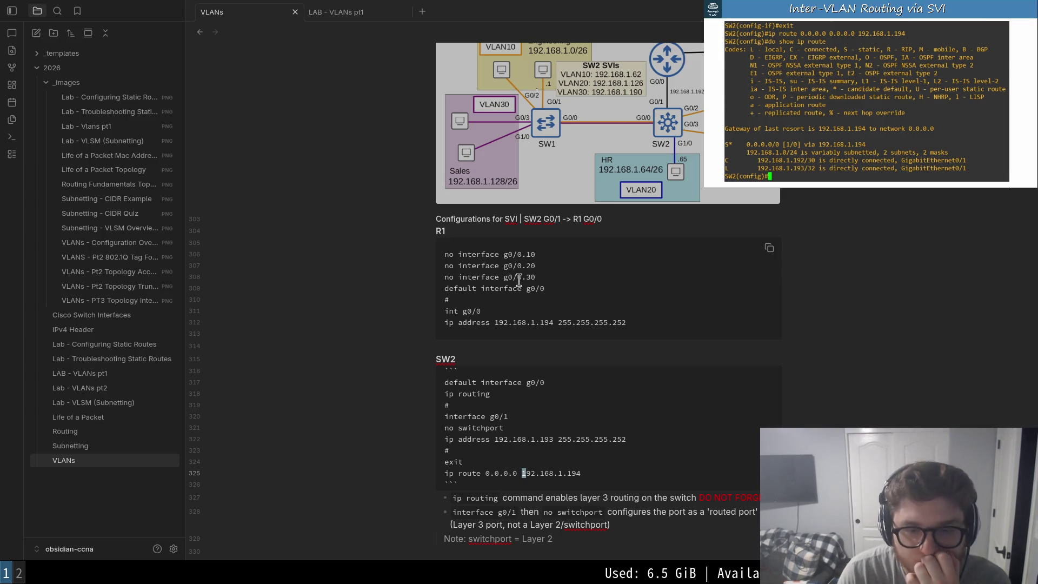
key("k")
key("k")
key("k")
key("k")
key("k")
key("k")
key("k")
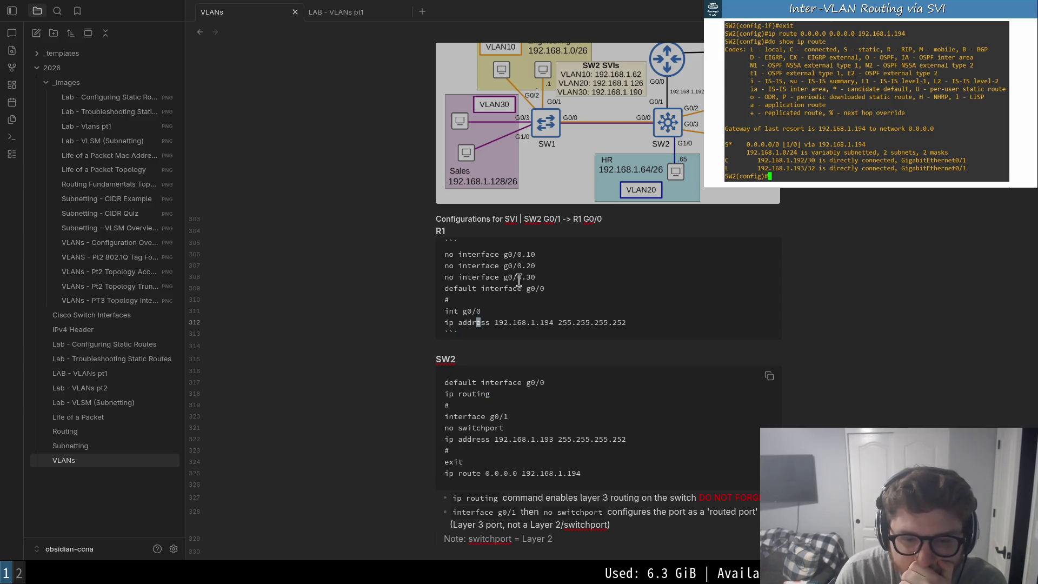
key("j")
key("j")
key("j")
key("j")
key("j")
key("j")
key("j")
key("j")
key("k")
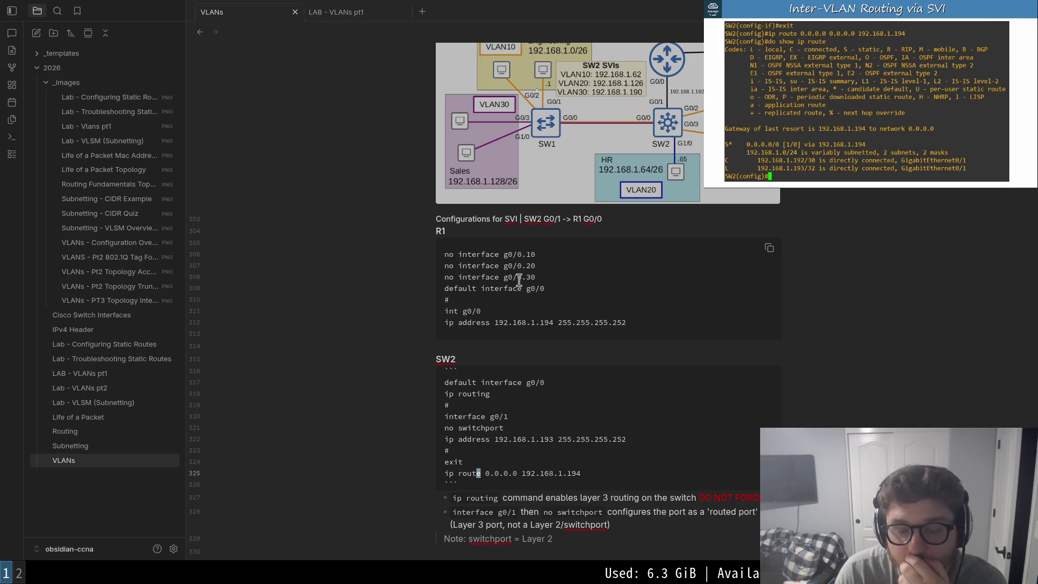
key("k")
key("j")
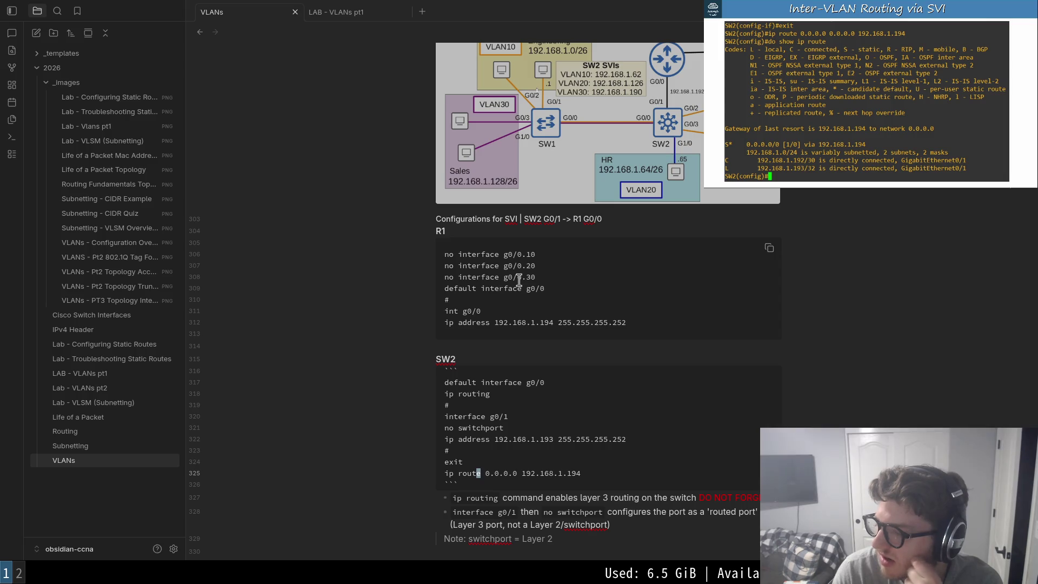
key("k")
key("j")
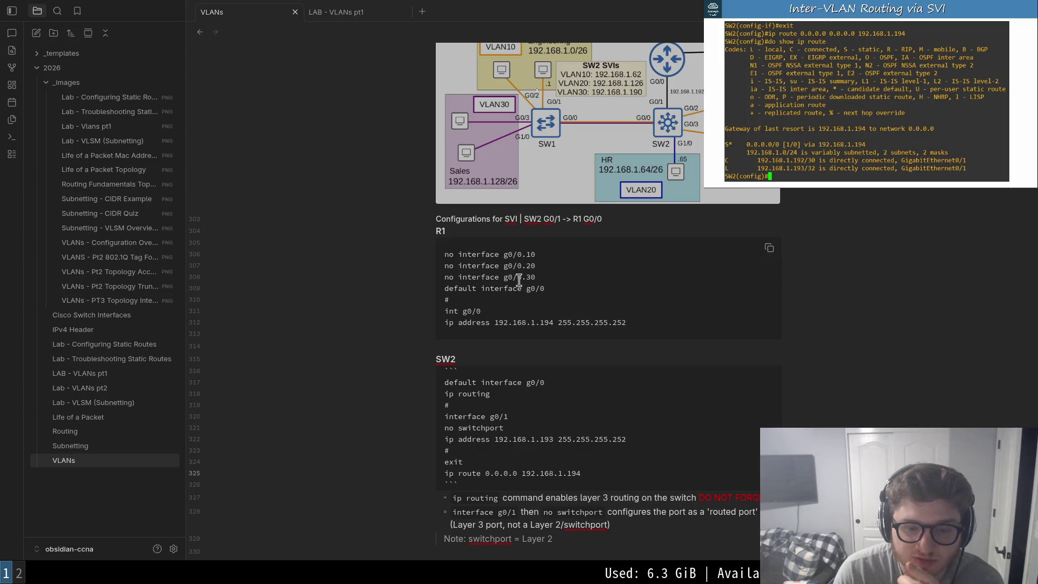
key("j")
key("k")
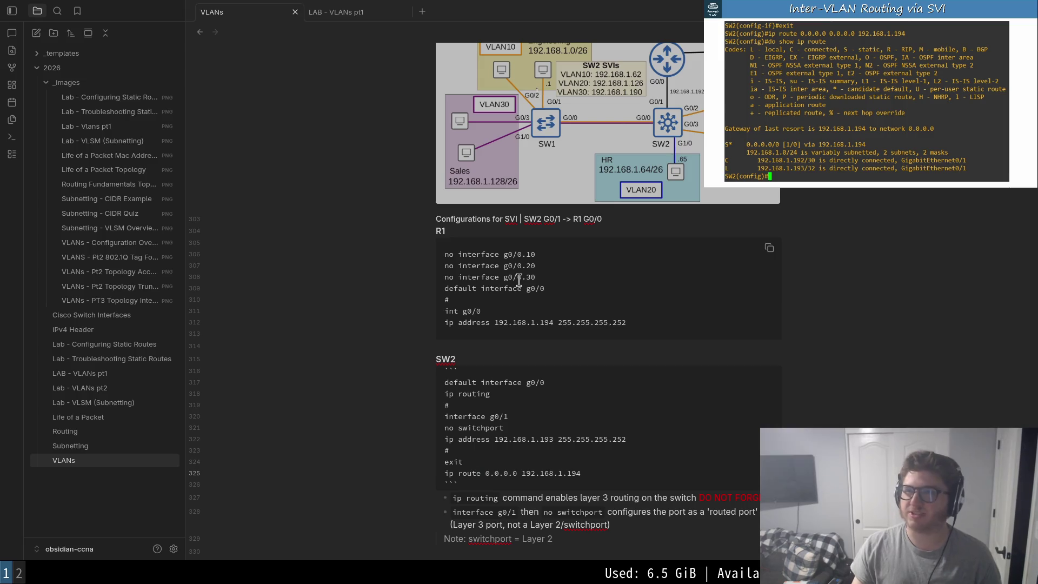
key("shift+v")
key("k")
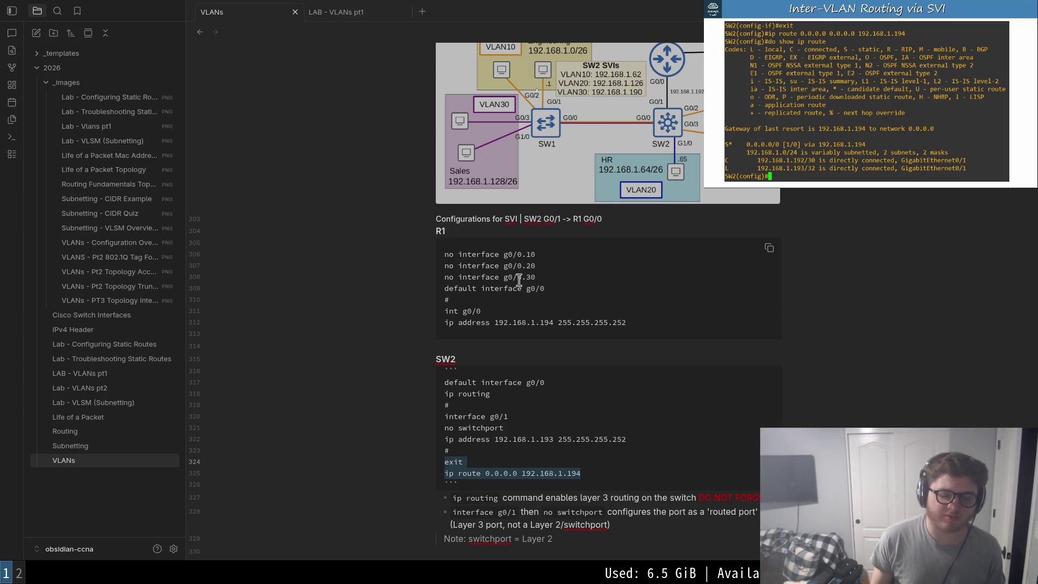
key("Escape")
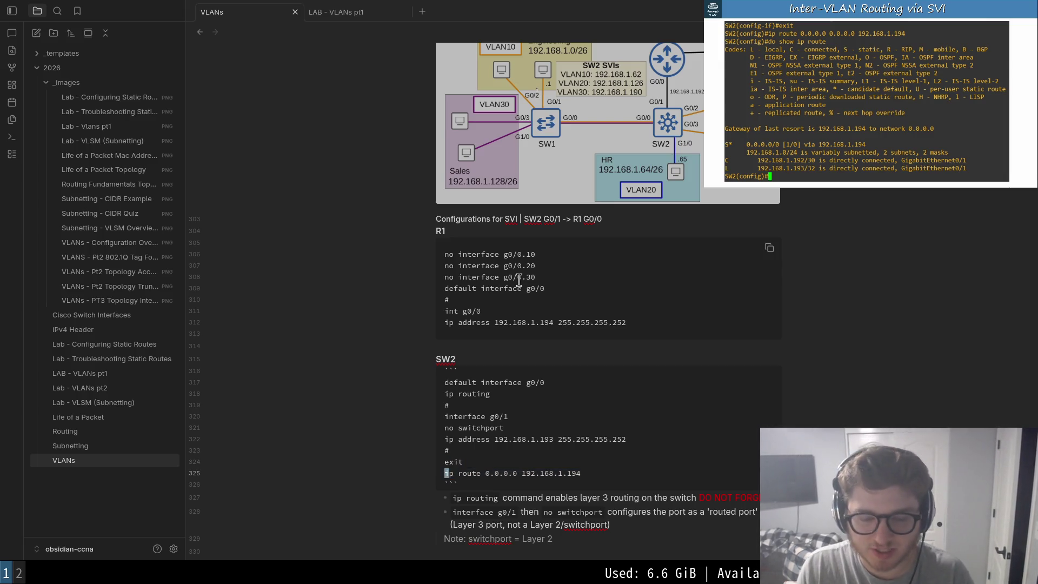
key("shift+v")
key("k")
key("k")
key("k")
key("k")
key("k")
key("k")
key("y")
key("k")
key("k")
key("k")
key("shift+v")
key("k")
key("k")
key("k")
key("k")
key("k")
key("y")
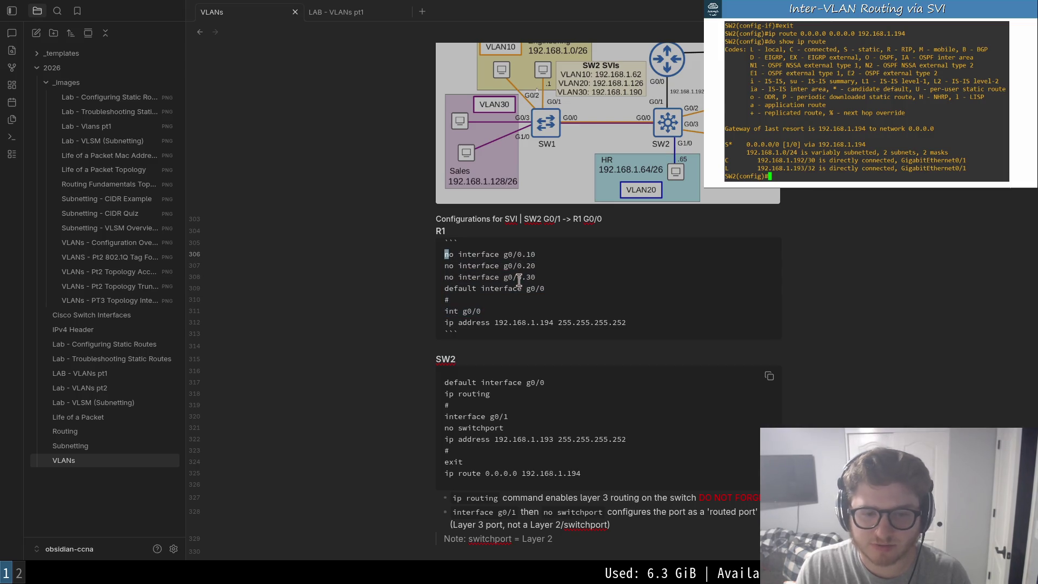
key("shift+v")
key("j")
key("j")
key("j")
key("j")
key("j")
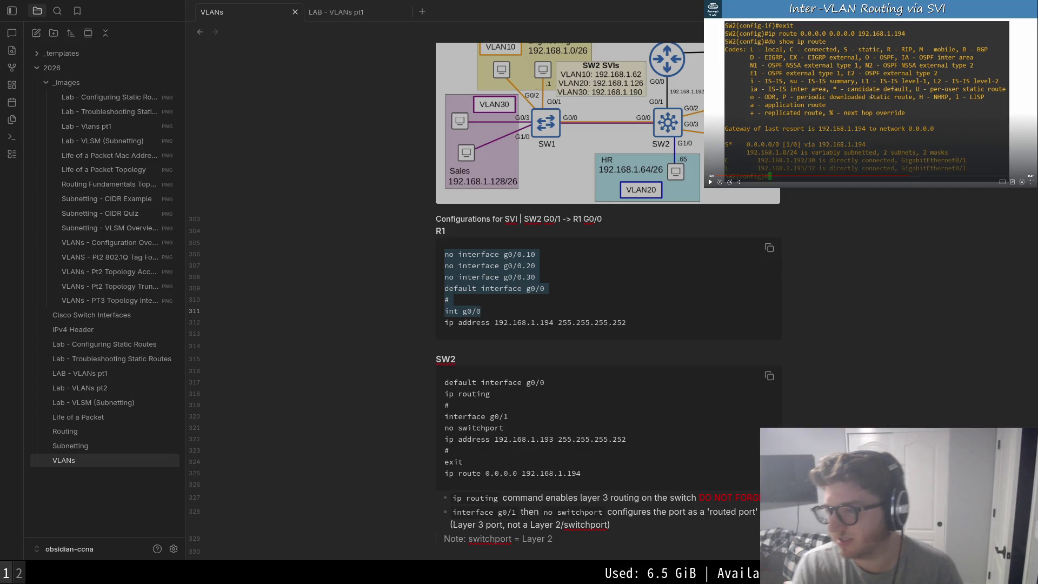
key("Escape")
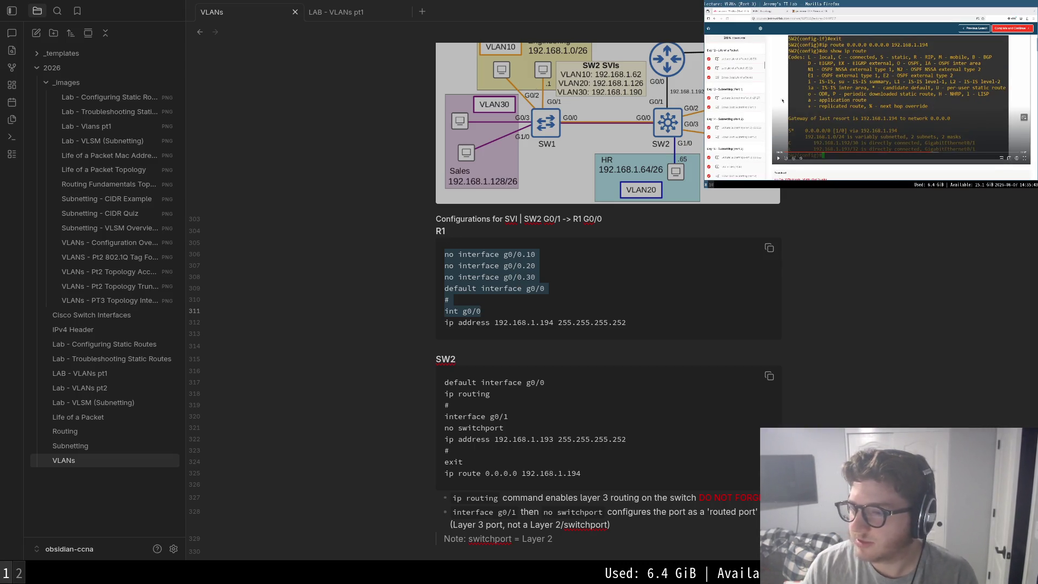
scroll(783, 100, "down", 5)
scroll(743, 130, "down", 3)
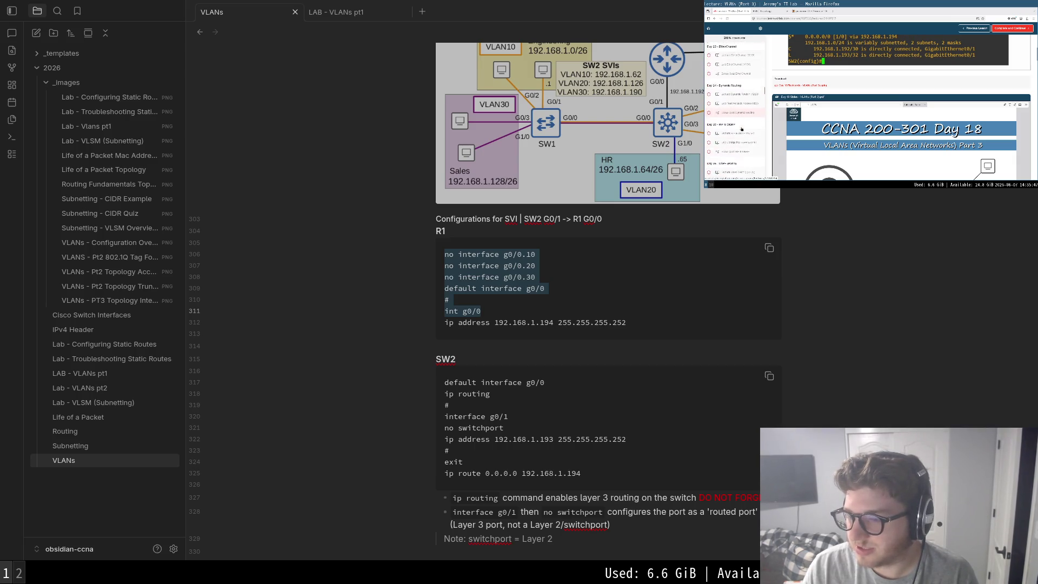
scroll(742, 130, "down", 2)
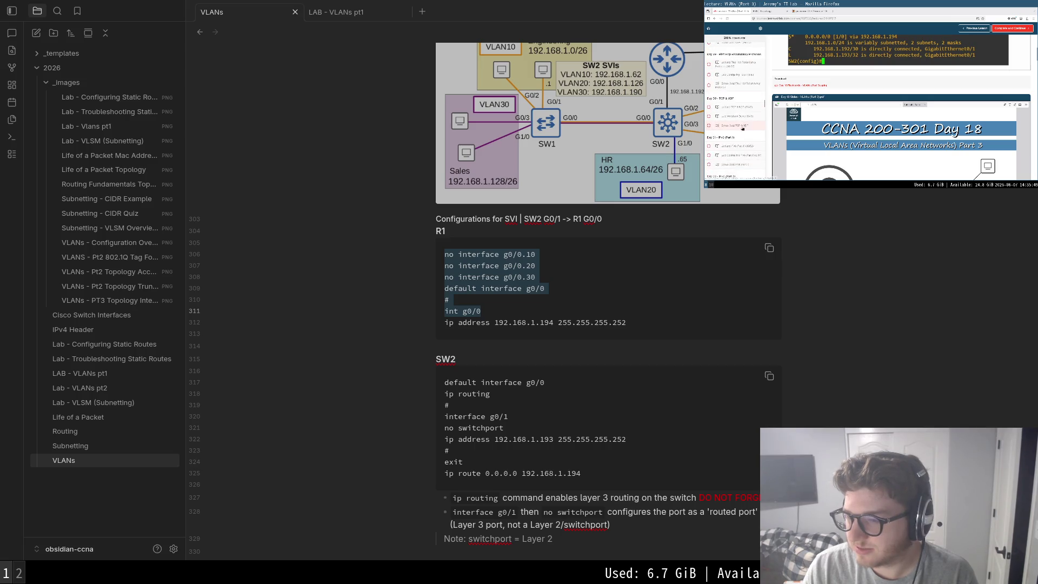
scroll(745, 127, "down", 2)
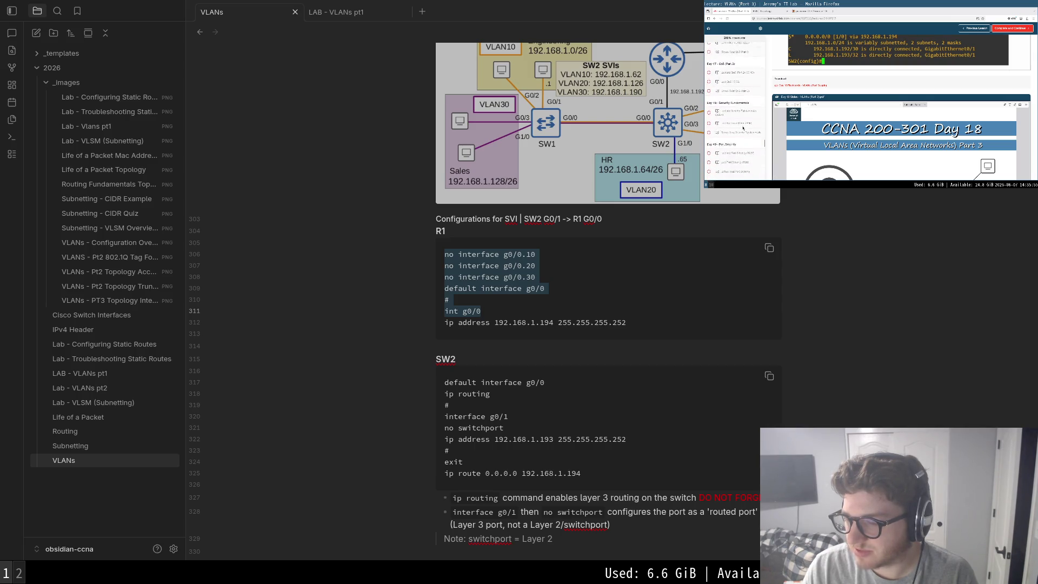
scroll(744, 128, "down", 2)
scroll(744, 129, "down", 2)
scroll(743, 128, "down", 2)
scroll(743, 129, "down", 2)
scroll(743, 129, "down", 2)
scroll(743, 129, "down", 2)
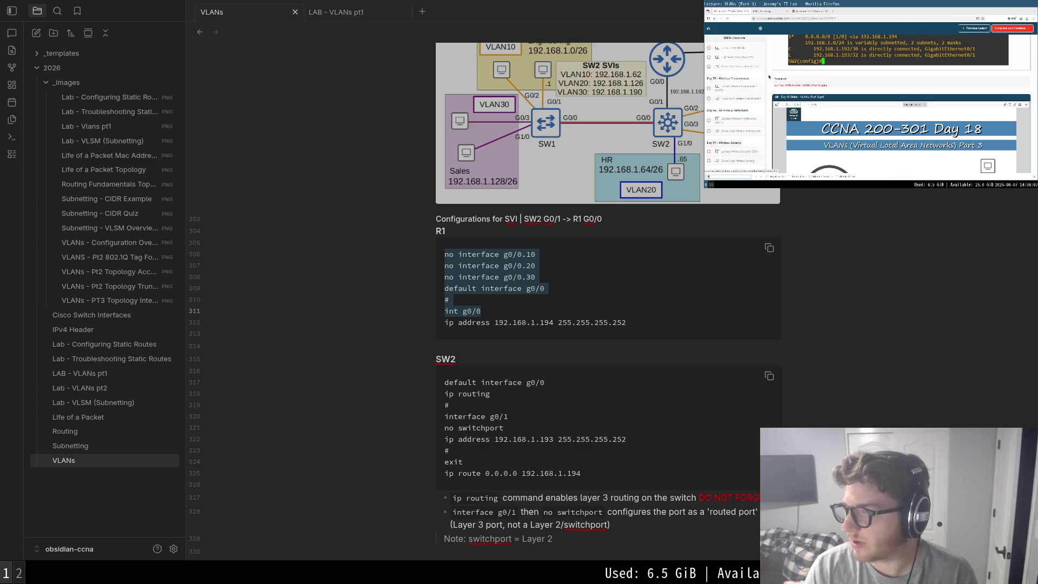
key("ctrl+t")
type("subnet")
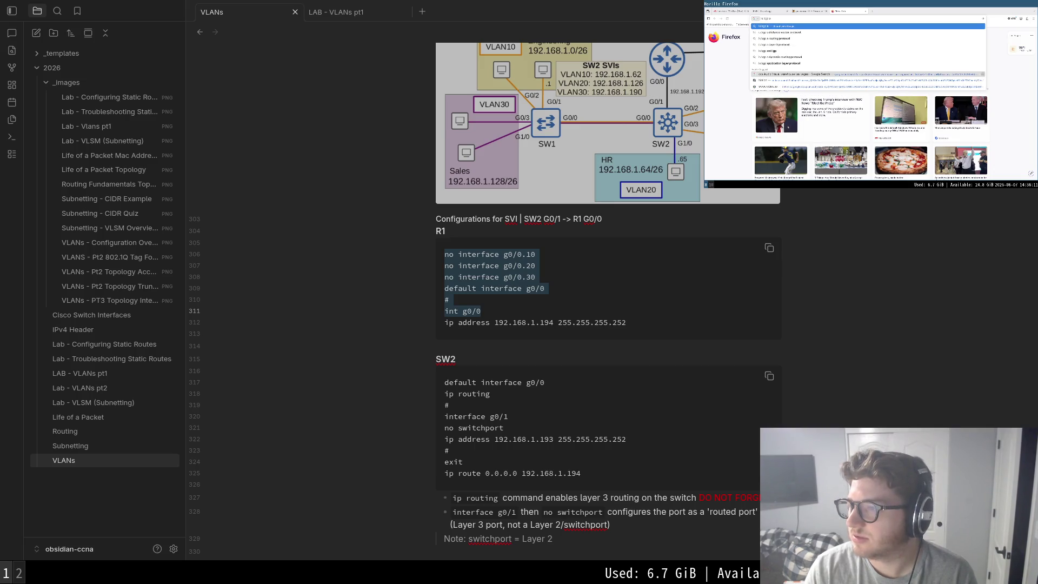
type(" apart of ccna")
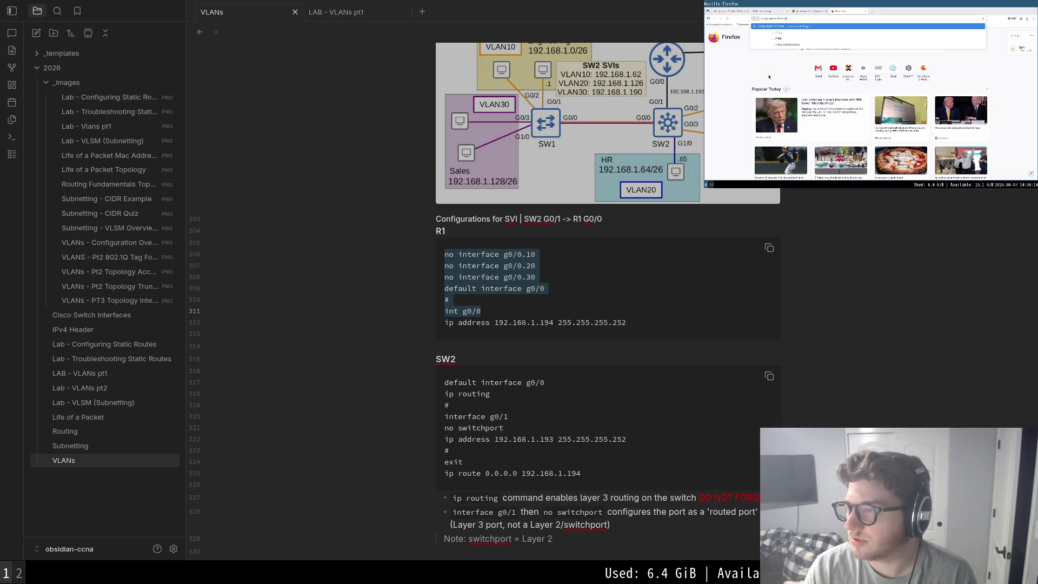
key("Return")
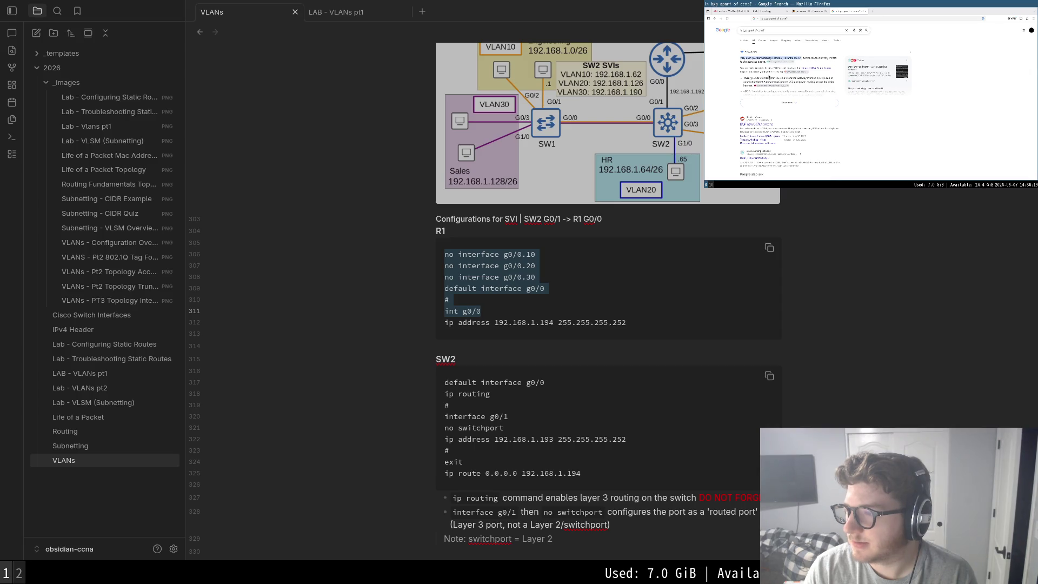
key("ctrl+w")
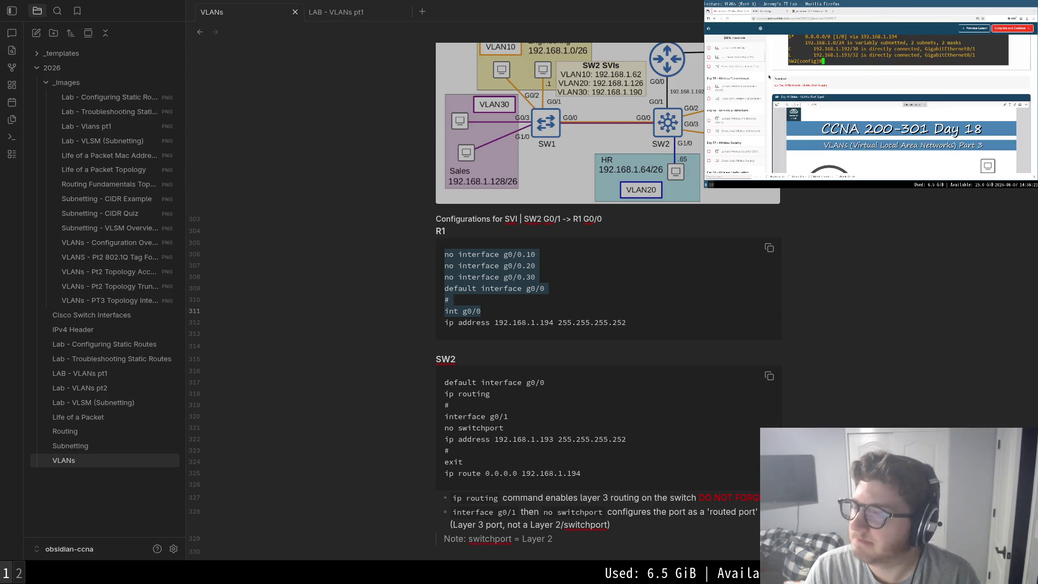
scroll(980, 232, "up", 6)
scroll(734, 82, "down", 2)
scroll(735, 89, "down", 2)
scroll(737, 94, "down", 2)
scroll(738, 100, "down", 2)
scroll(739, 101, "up", 2)
scroll(739, 97, "up", 2)
scroll(740, 95, "up", 2)
scroll(742, 91, "up", 2)
scroll(745, 86, "up", 2)
scroll(745, 86, "up", 2)
scroll(745, 89, "up", 2)
scroll(744, 91, "up", 2)
scroll(743, 94, "up", 2)
scroll(743, 94, "up", 2)
scroll(744, 96, "up", 2)
scroll(744, 97, "up", 2)
scroll(744, 97, "up", 2)
scroll(744, 97, "up", 2)
scroll(743, 98, "up", 2)
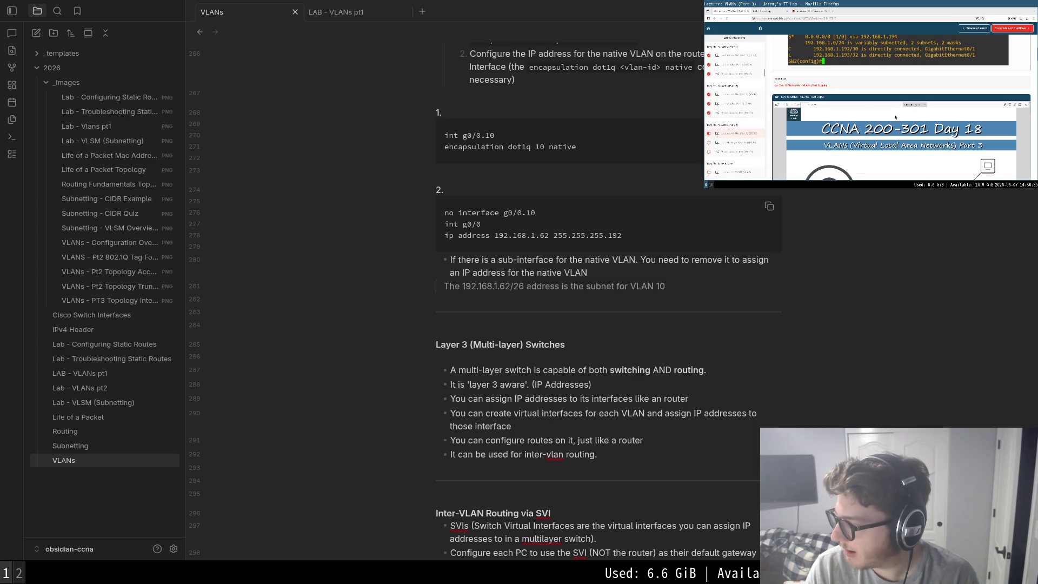
scroll(791, 88, "up", 3)
scroll(790, 88, "up", 3)
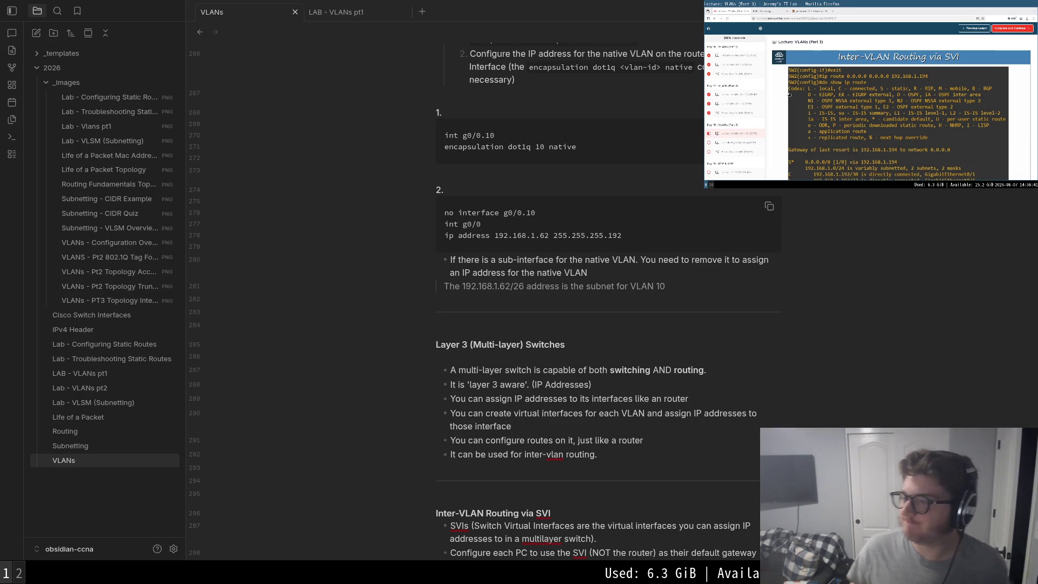
scroll(872, 83, "down", 2)
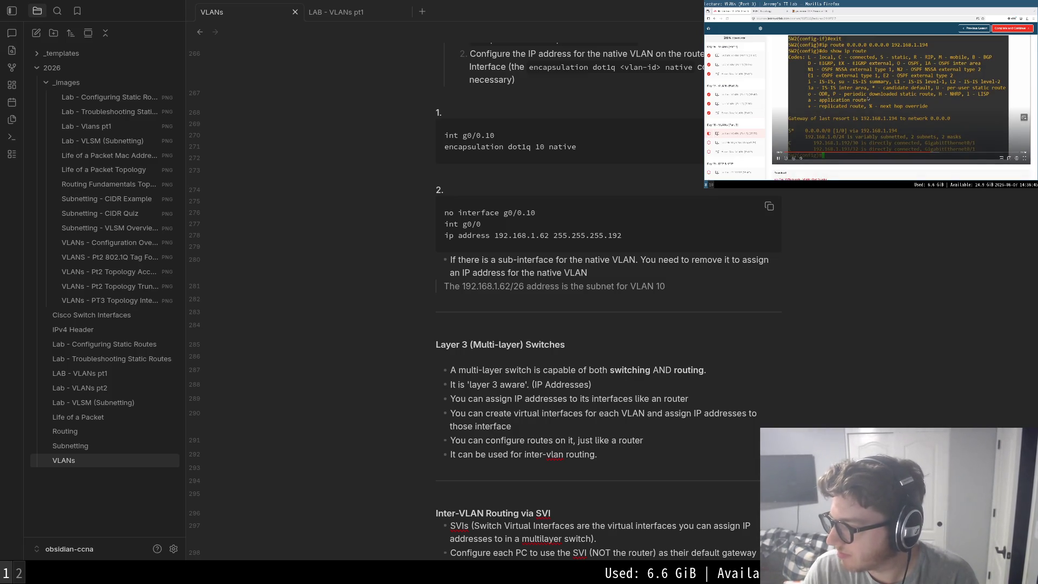
- Play the lecture full screen and pause it on SW2's highlighted routing table output
double_click(976, 155)
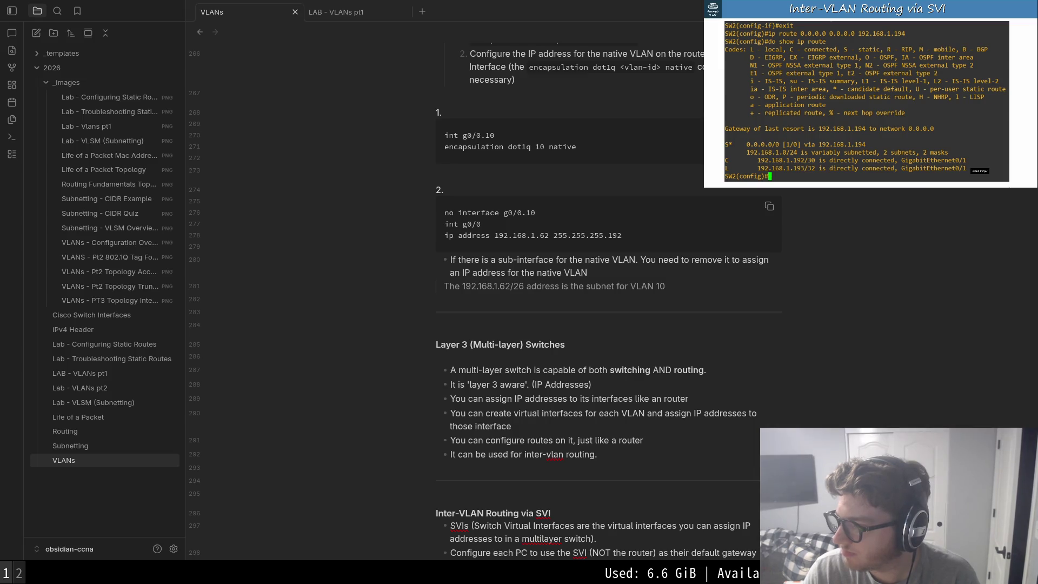
left_click(975, 154)
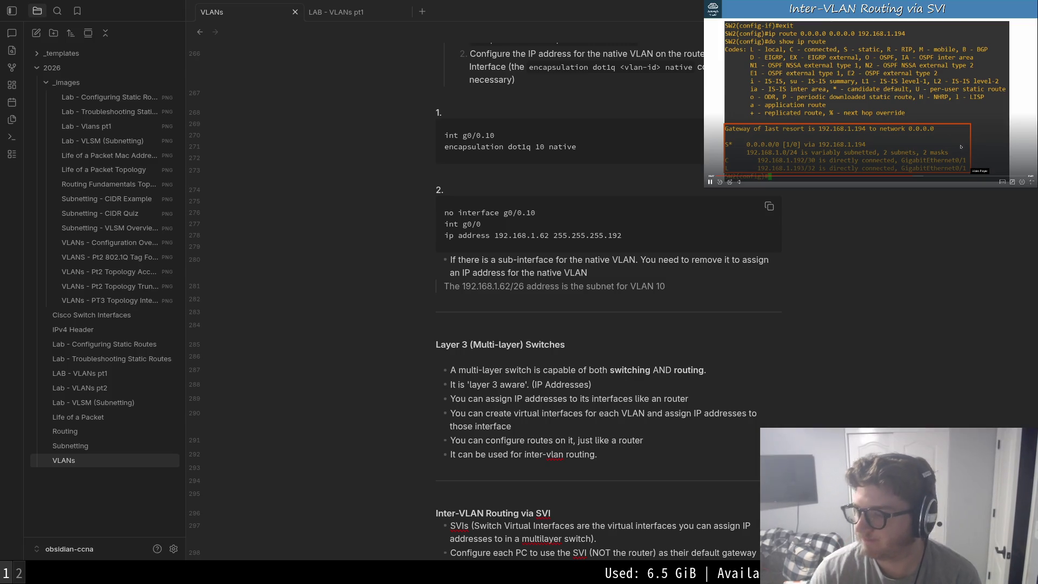
left_click(946, 136)
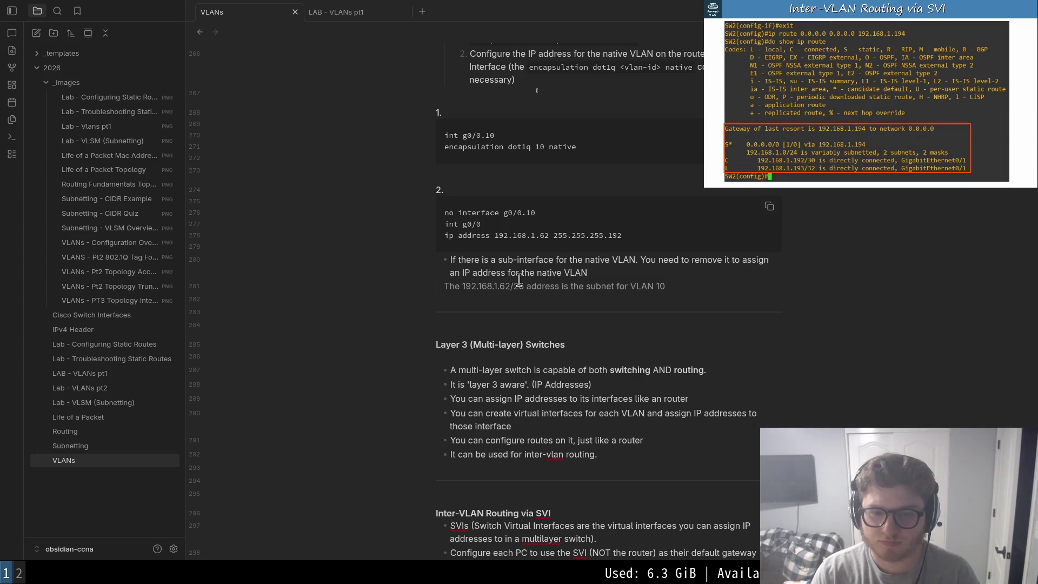
scroll(522, 285, "down", 5)
scroll(521, 285, "down", 2)
scroll(519, 280, "down", 2)
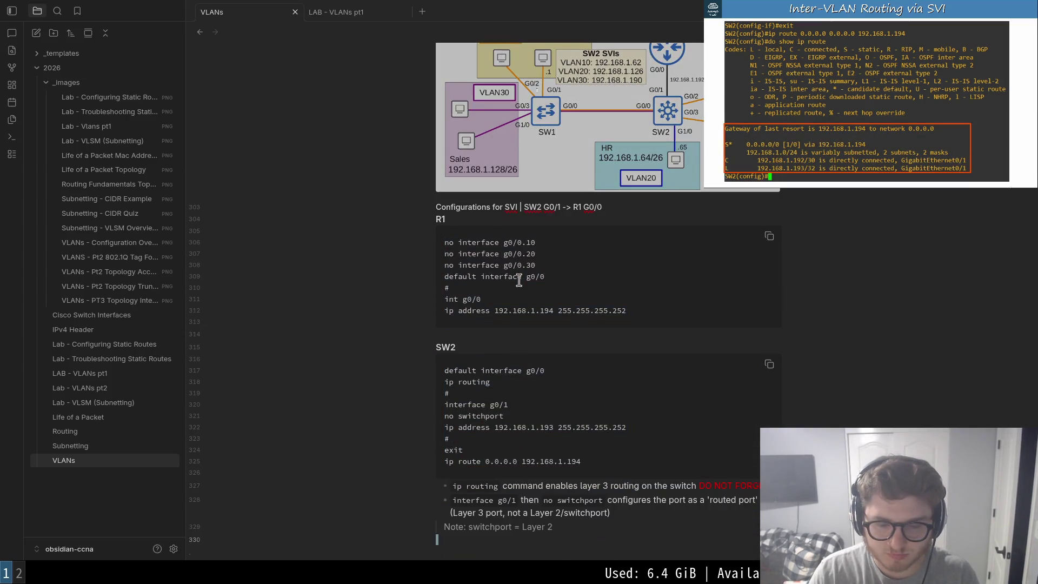
- Add a bullet above the switchport note explaining the default route, fixing typos
key("Up")
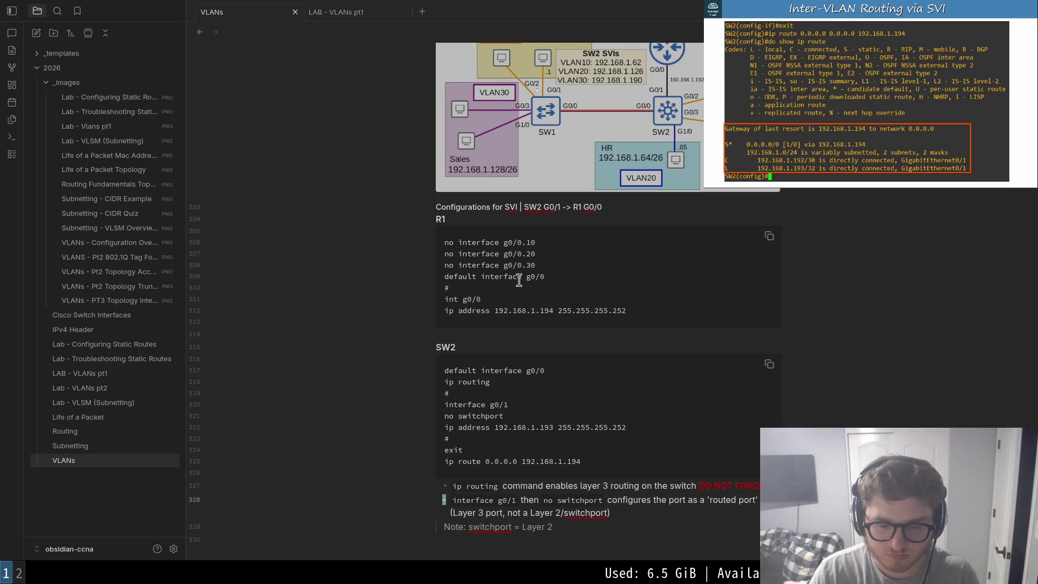
key("Return")
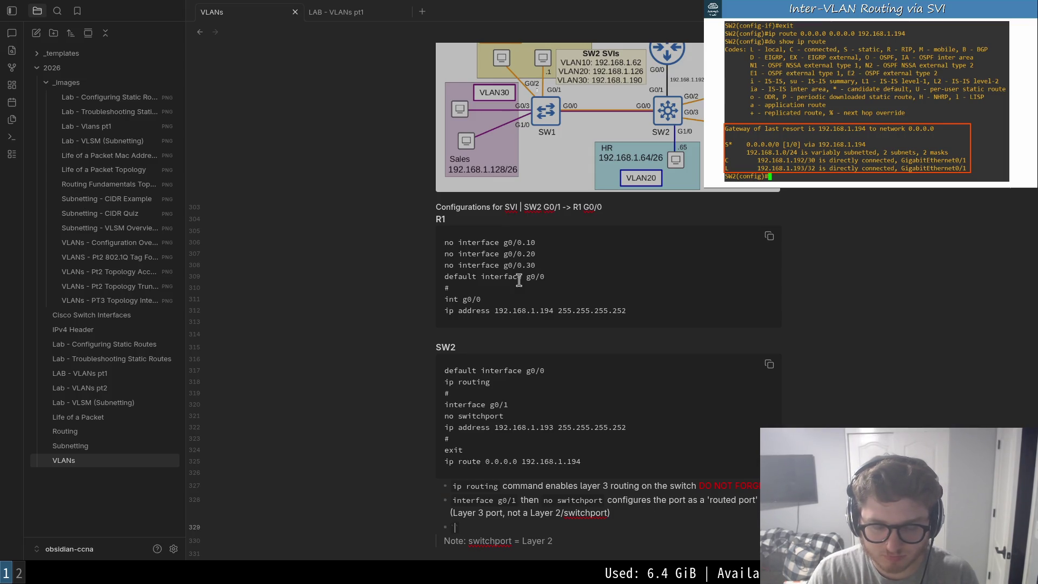
type("ip route 0.0")
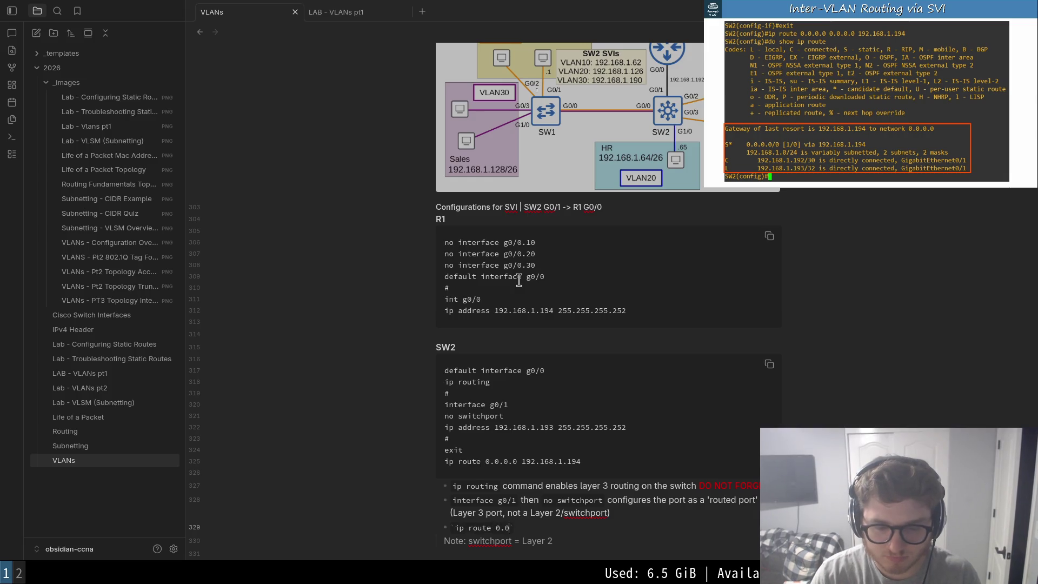
type(" 192.168.1.")
type("` this")
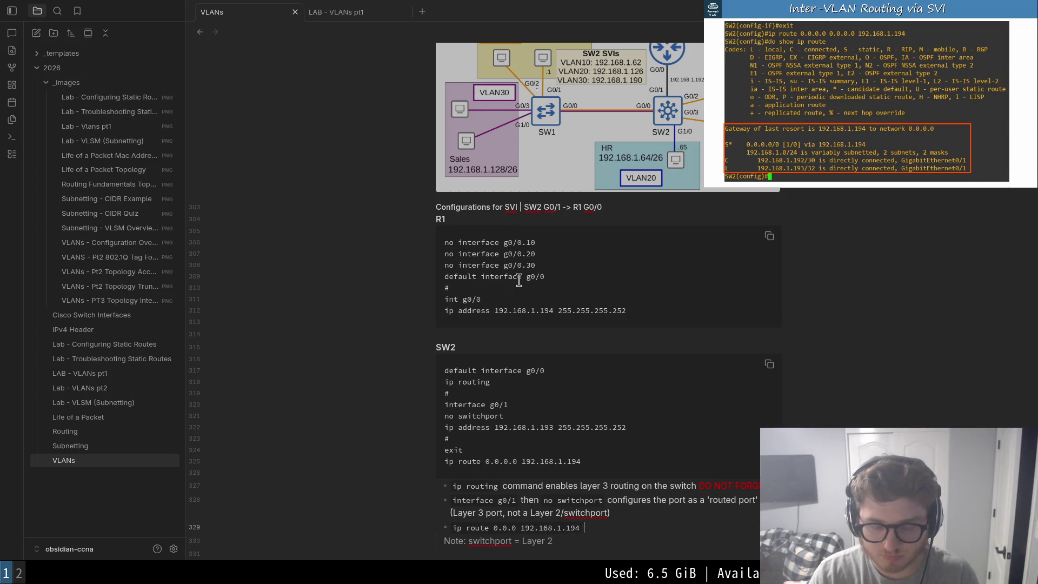
type("command will forward all")
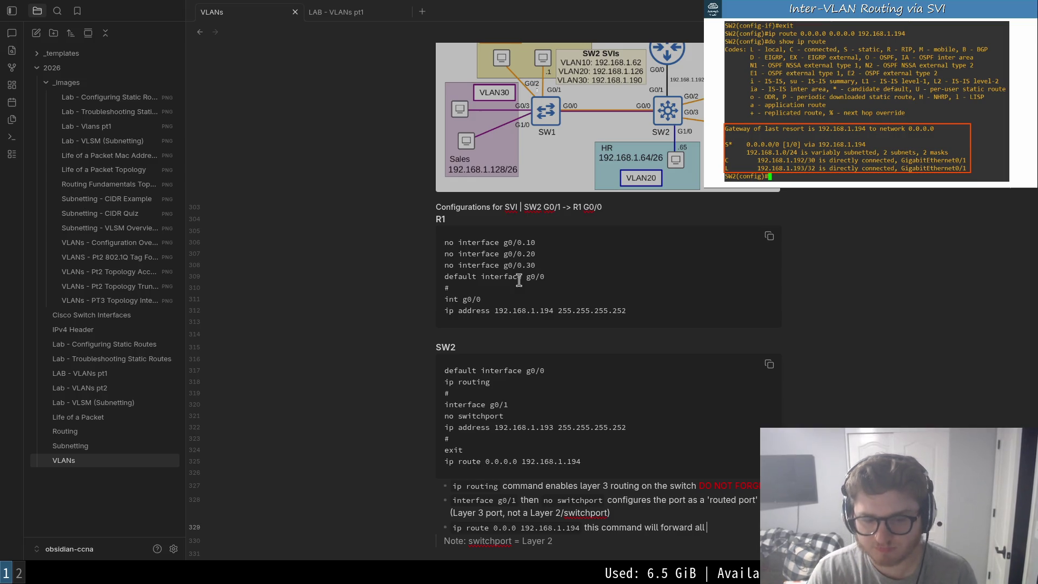
type(" ip routes comming into the")
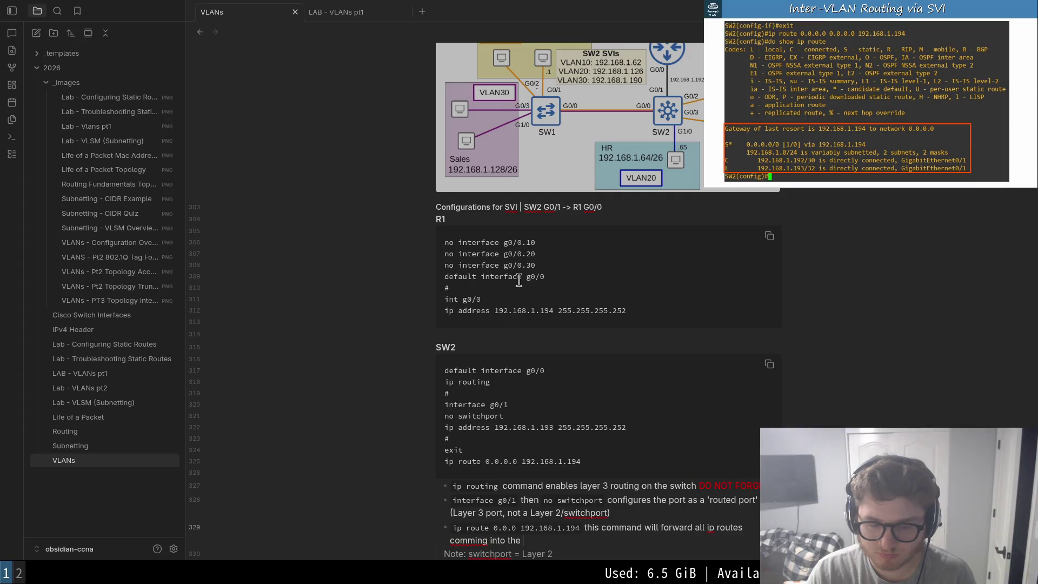
key("BackSpace")
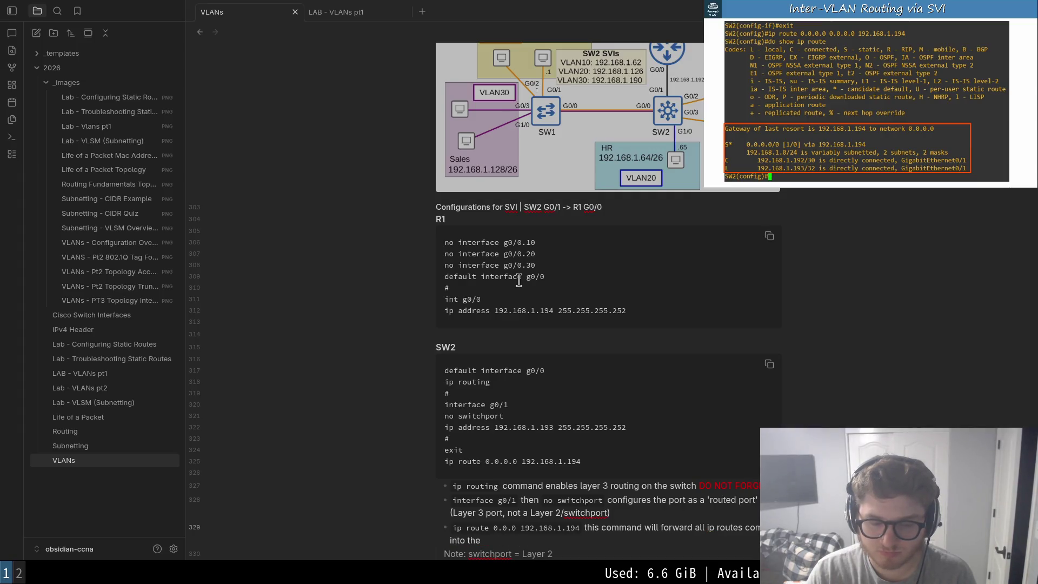
key("Down")
key("Left")
key("BackSpace")
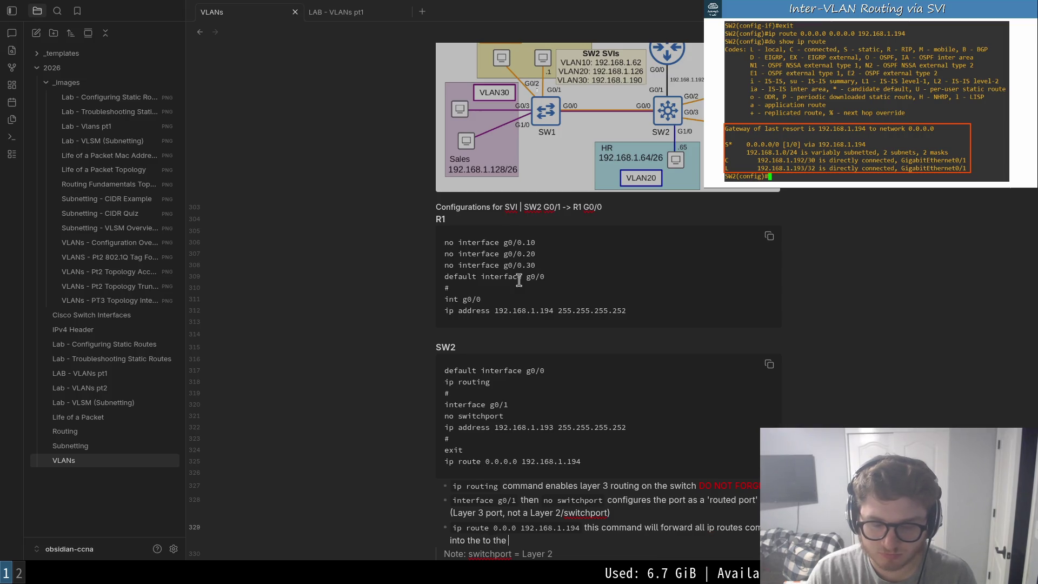
type("1.")
- Add an indented 'For more details see [[Routing]]' sub-bullet linking the Routing note
key("Return")
key("Tab")
type("For mre")
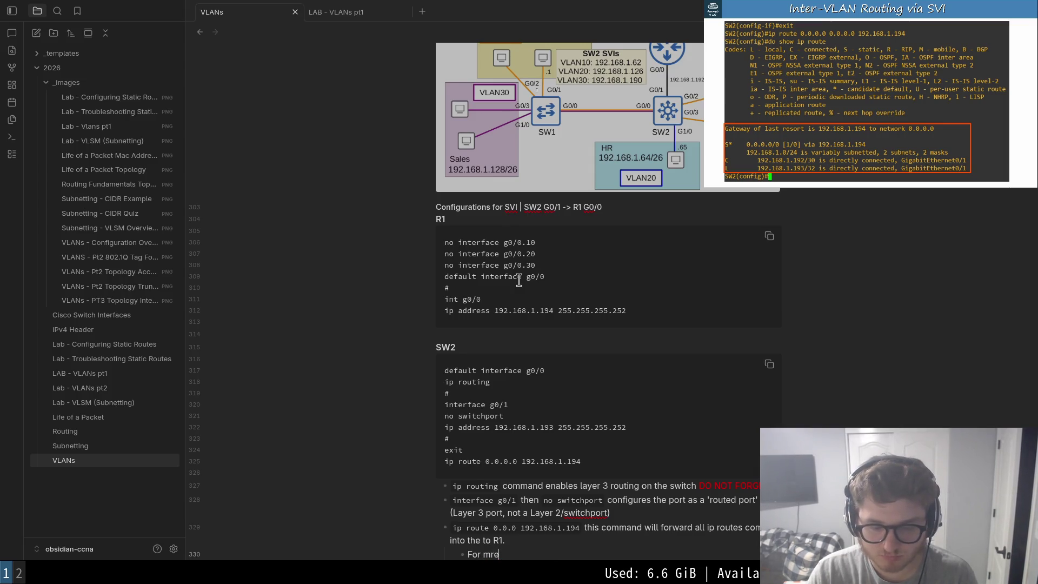
type("ore d")
type("etails ")
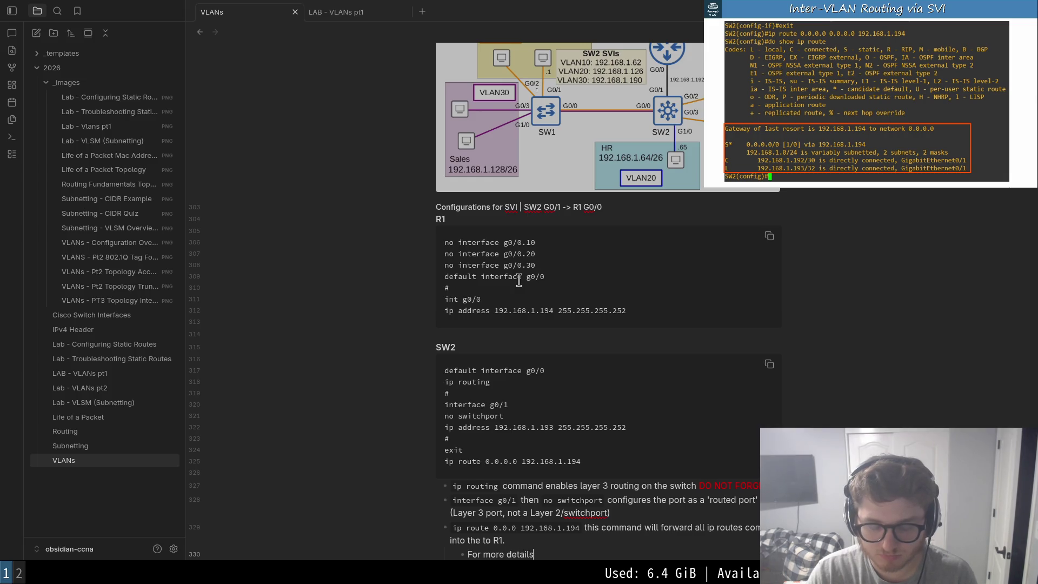
type("[[")
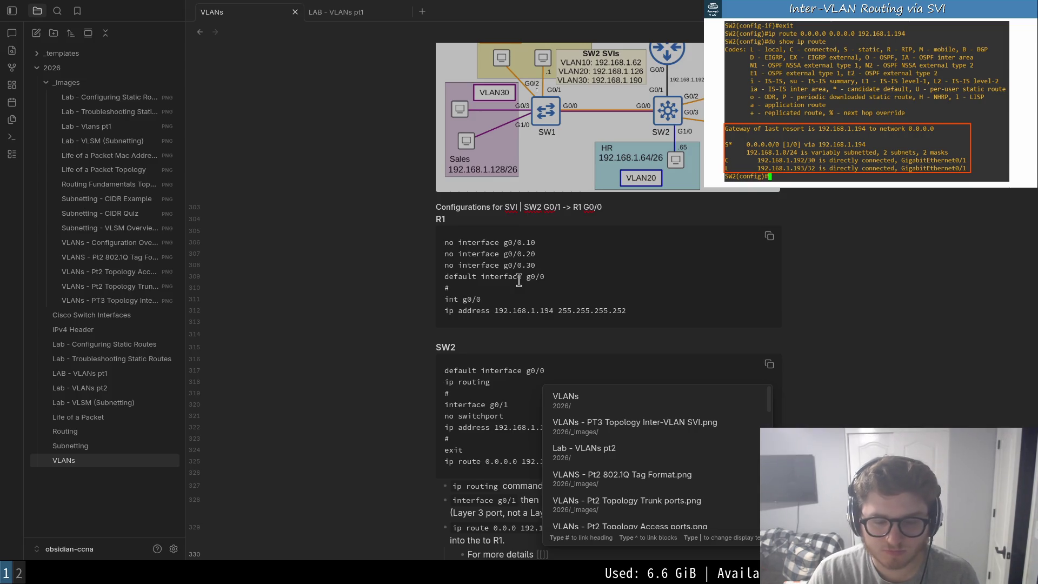
type("rout")
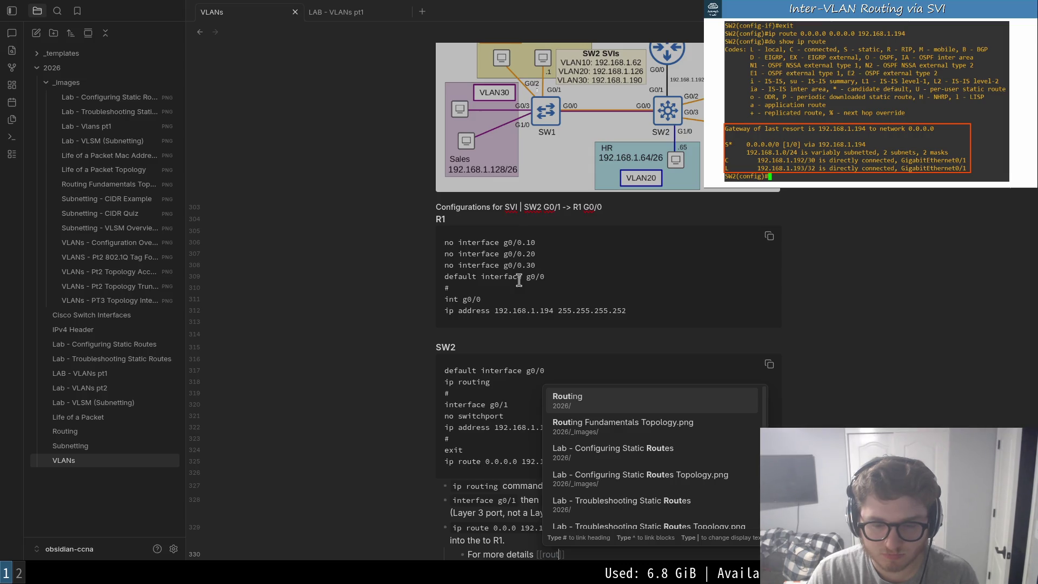
key("Return")
key("Left")
key("Left")
key("Left")
key("Left")
key("Left")
key("Left")
key("Left")
key("Left")
key("Left")
type("see")
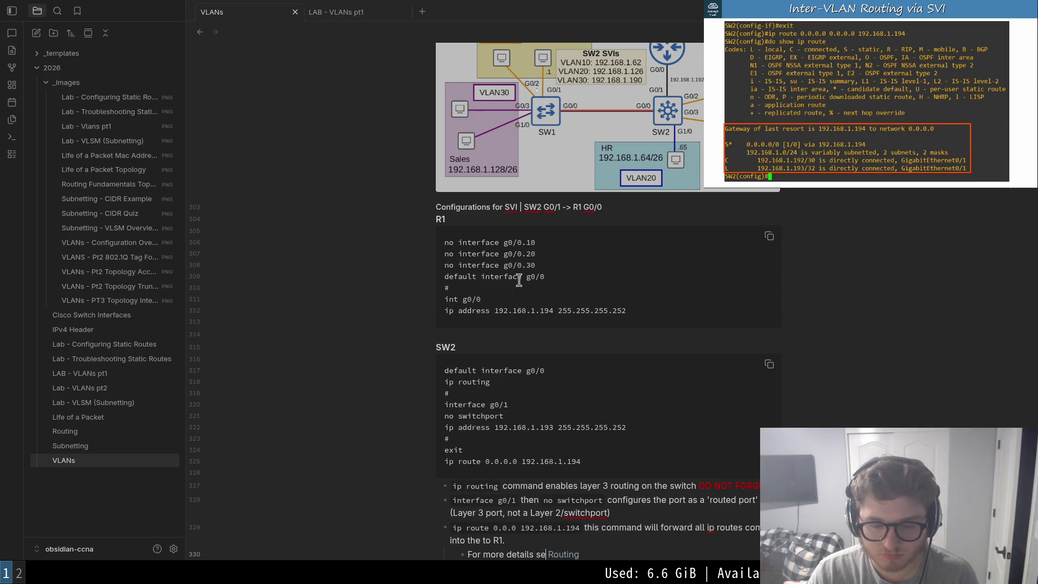
key("Down")
key("Down")
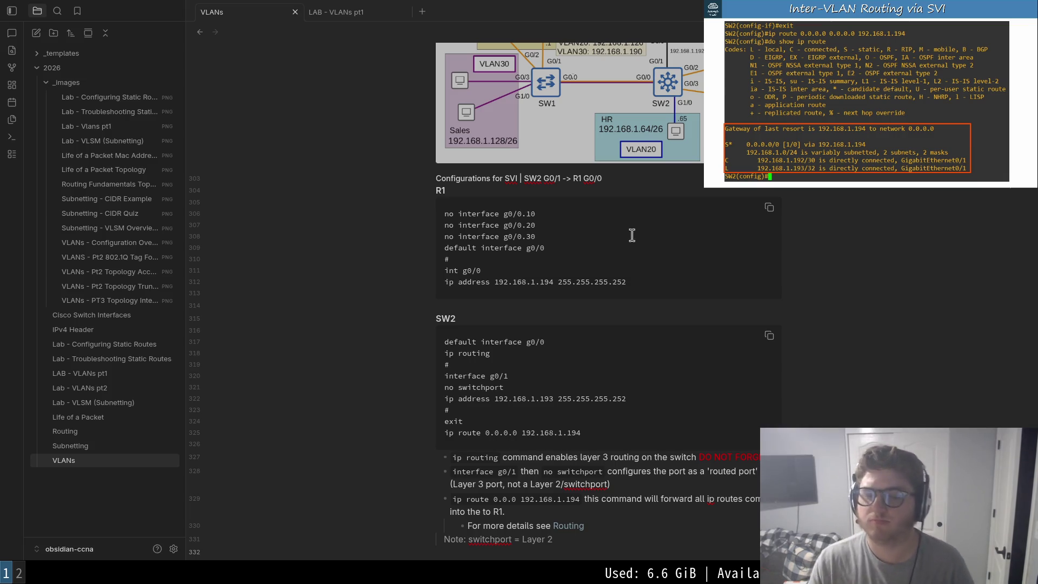
mouse_move(867, 97)
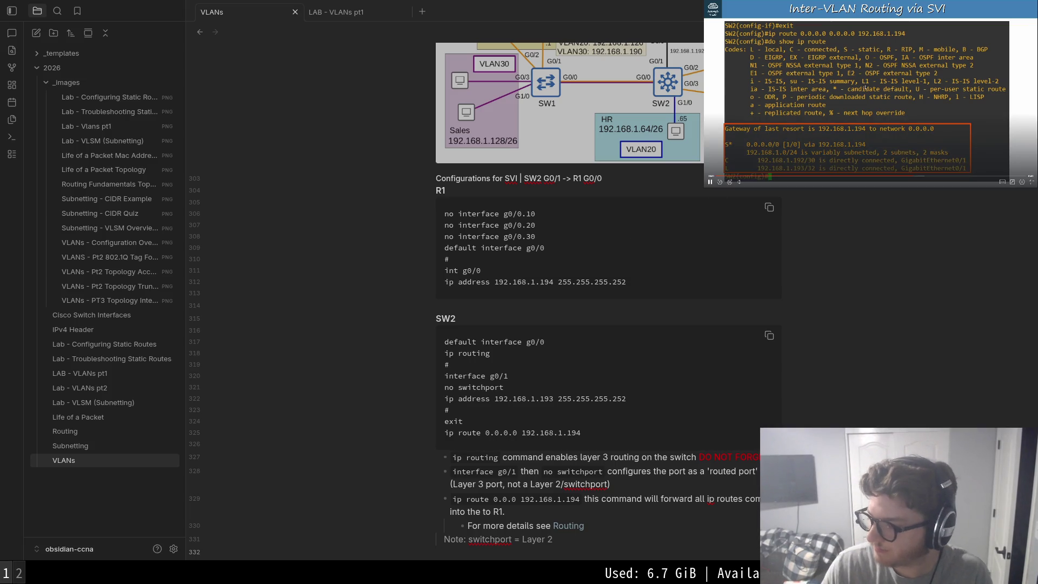
scroll(593, 97, "down", 5)
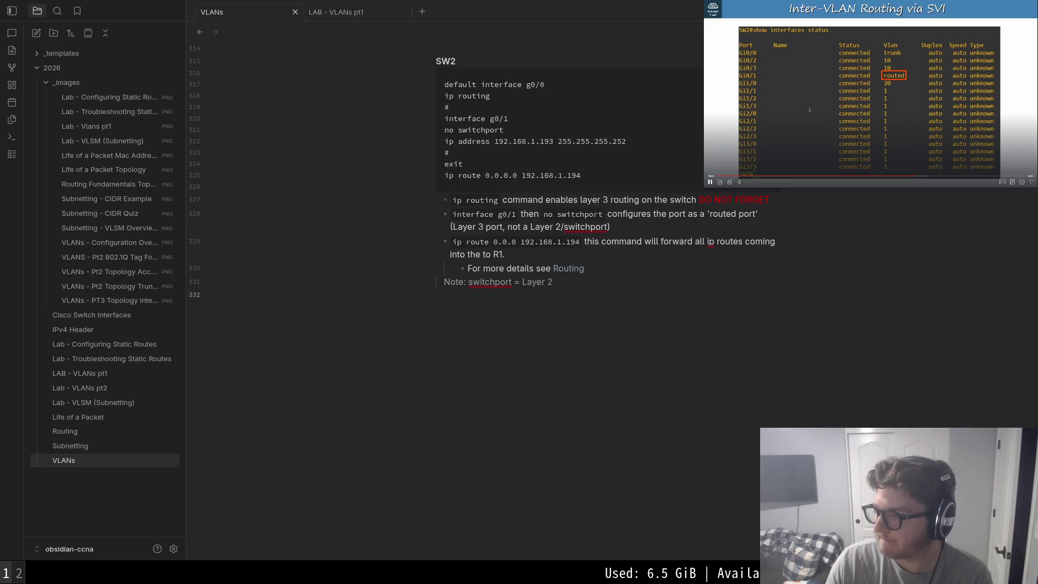
- Tidy spacing below the bullets and add a fenced code block containing 'show interfaces status'
left_click(622, 268)
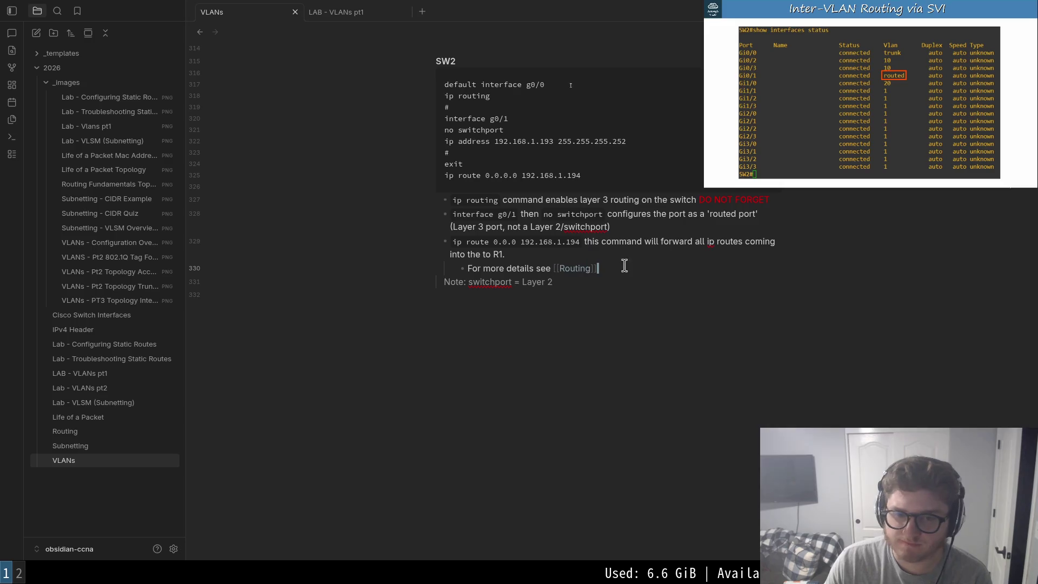
key("Down")
key("Up")
key("Return")
key("Return")
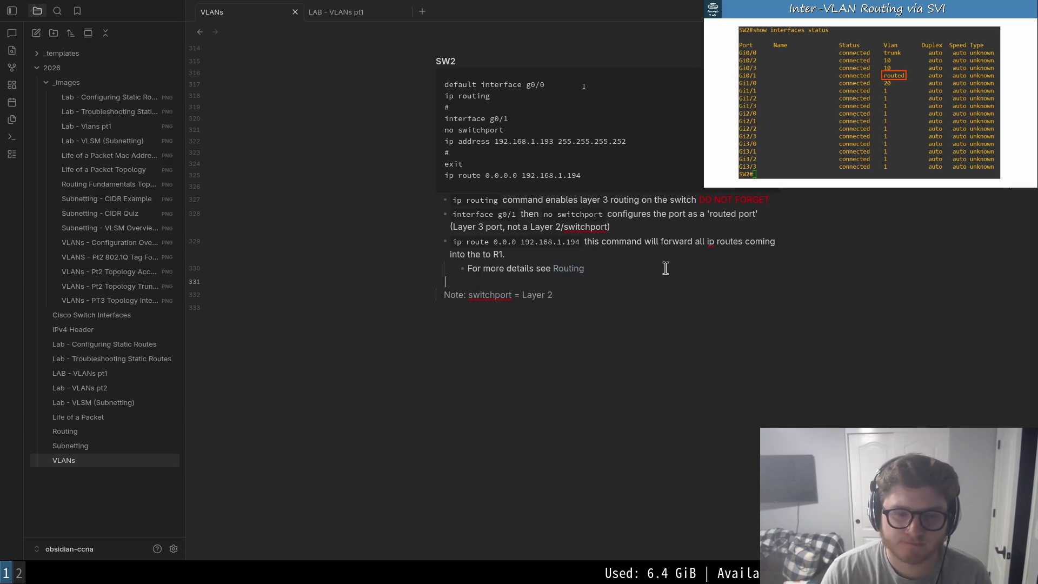
key("Return")
type("-")
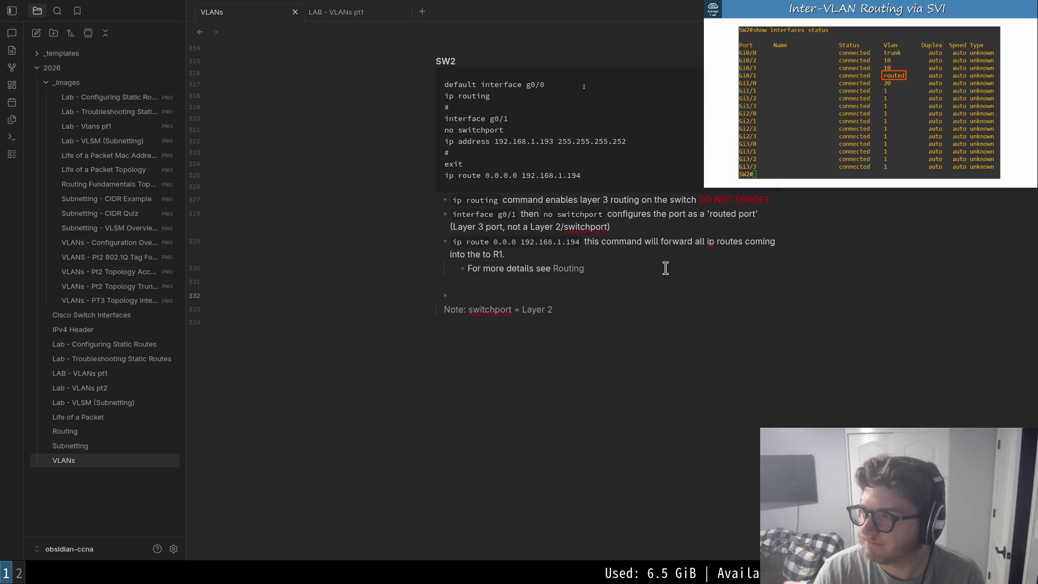
key("BackSpace")
key("BackSpace")
key("BackSpace")
key("Down")
key("Down")
key("Return")
key("Return")
type("```")
key("Return")
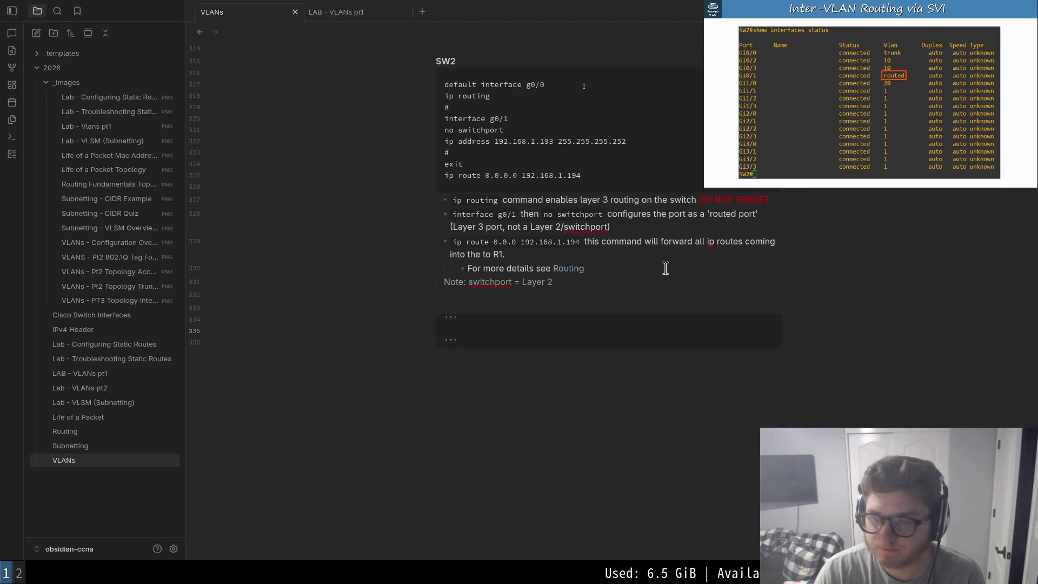
key("Up")
key("Down")
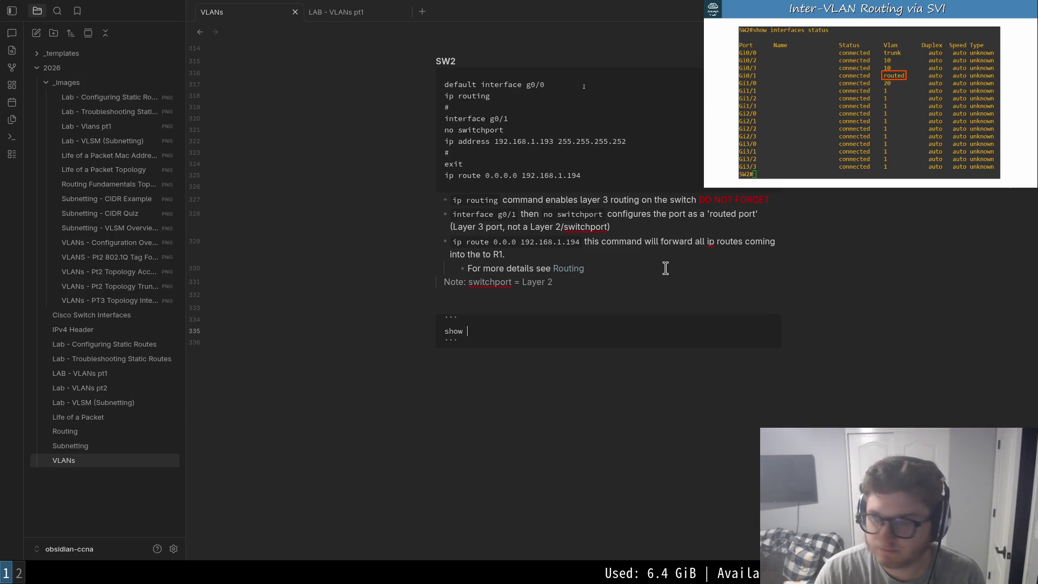
type("interfaces ")
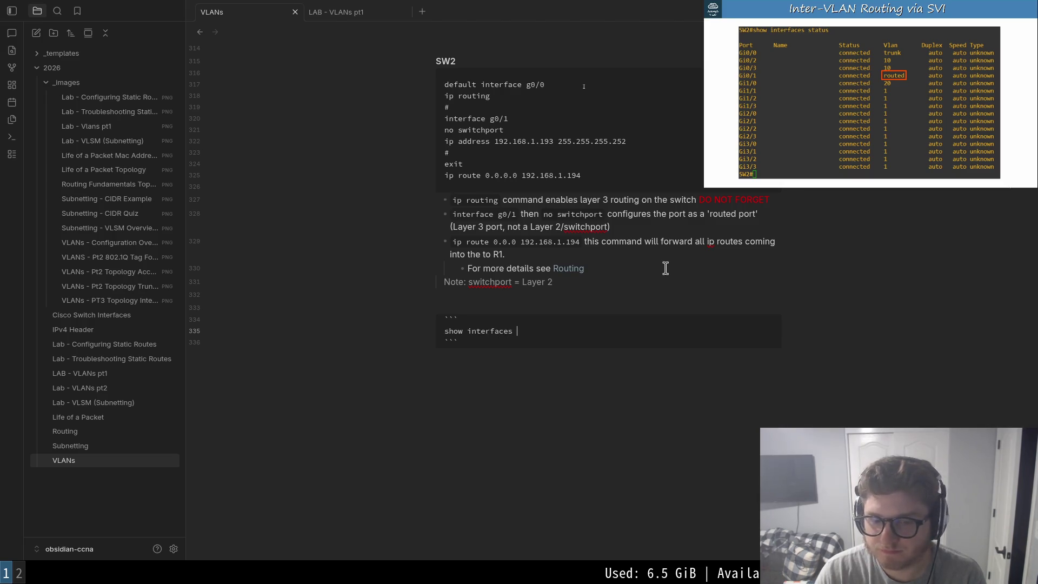
type("status")
- Explain below it: this will show the g0/1 interface VLAN labeled as 'routed', then pause the video
key("Down")
key("Return")
key("Return")
key("BackSpace")
type("ll show ")
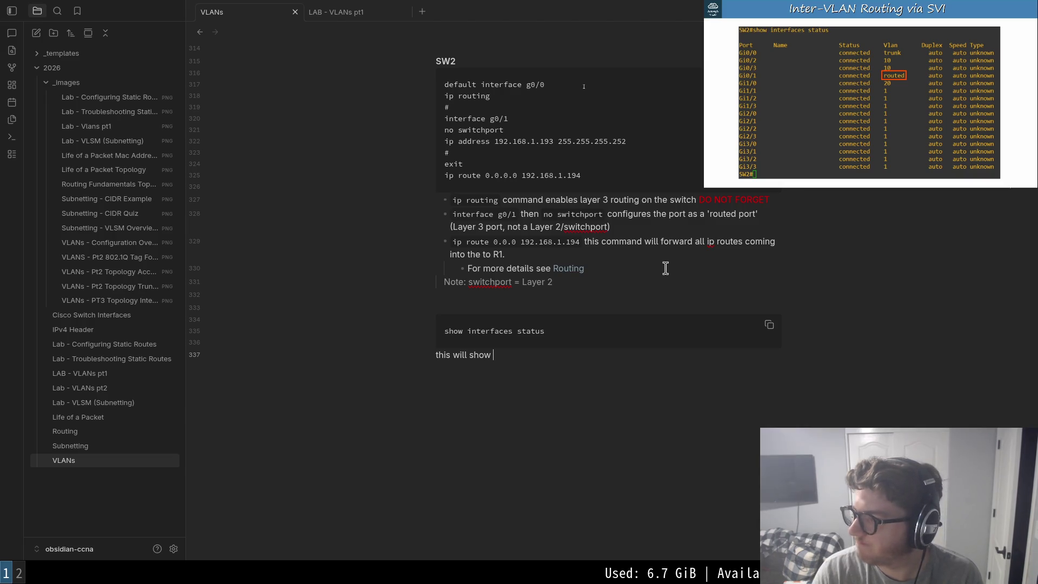
type("the ")
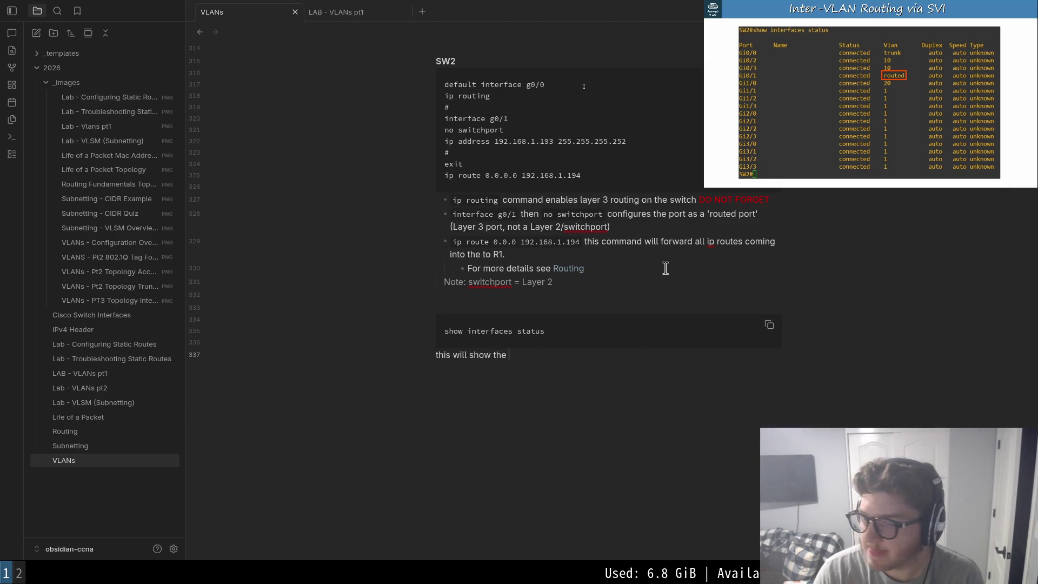
type("g0/1 interface")
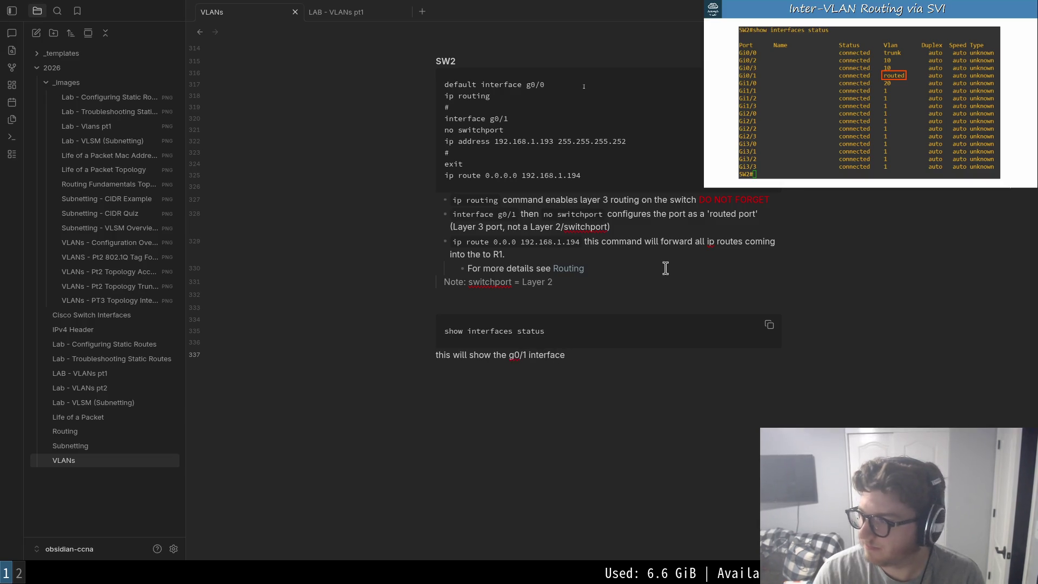
type(" VLAN as")
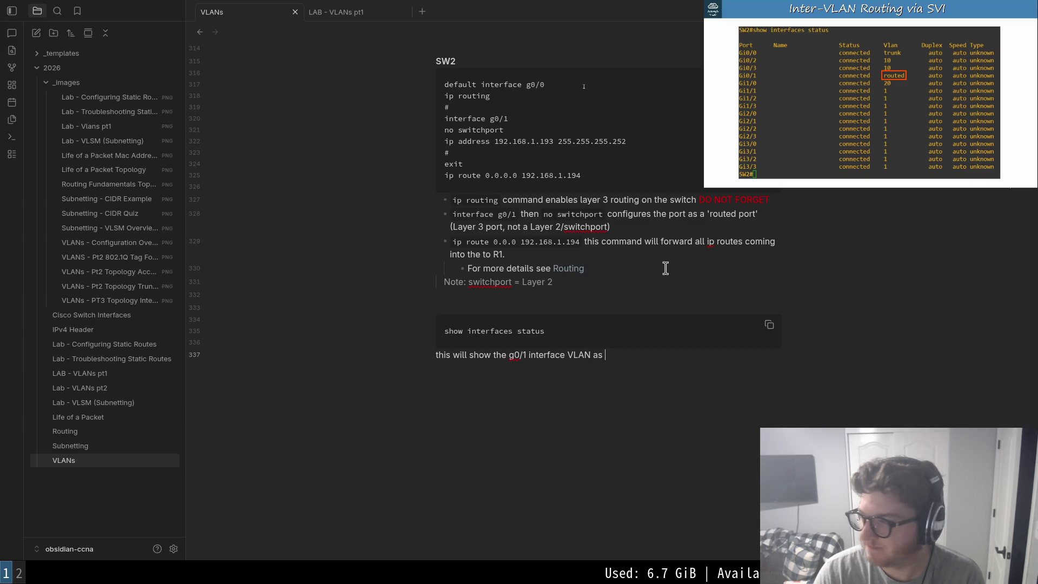
key("BackSpace")
key("BackSpace")
key("BackSpace")
type("lab")
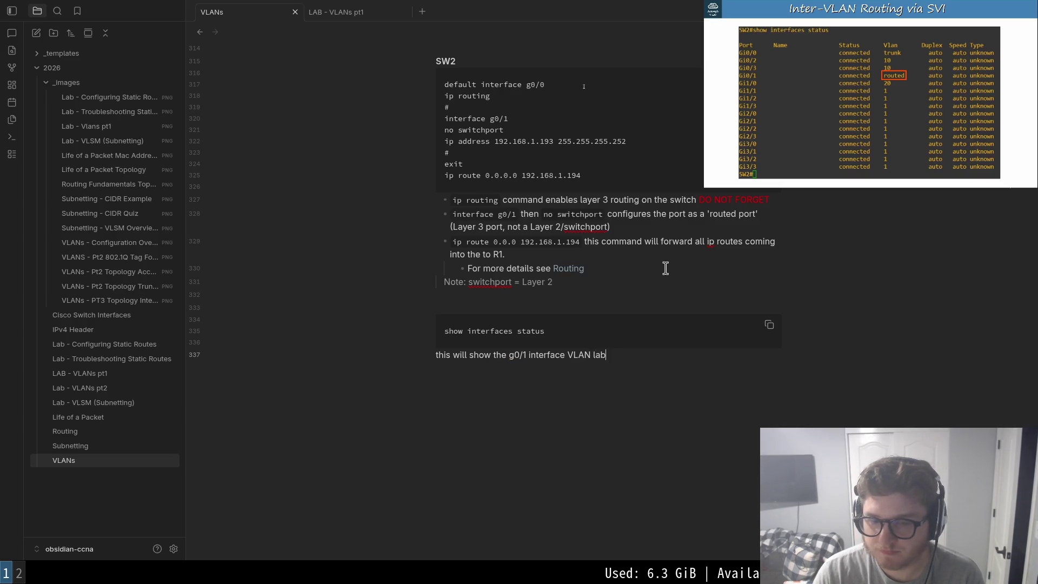
type("eled as 'routed")
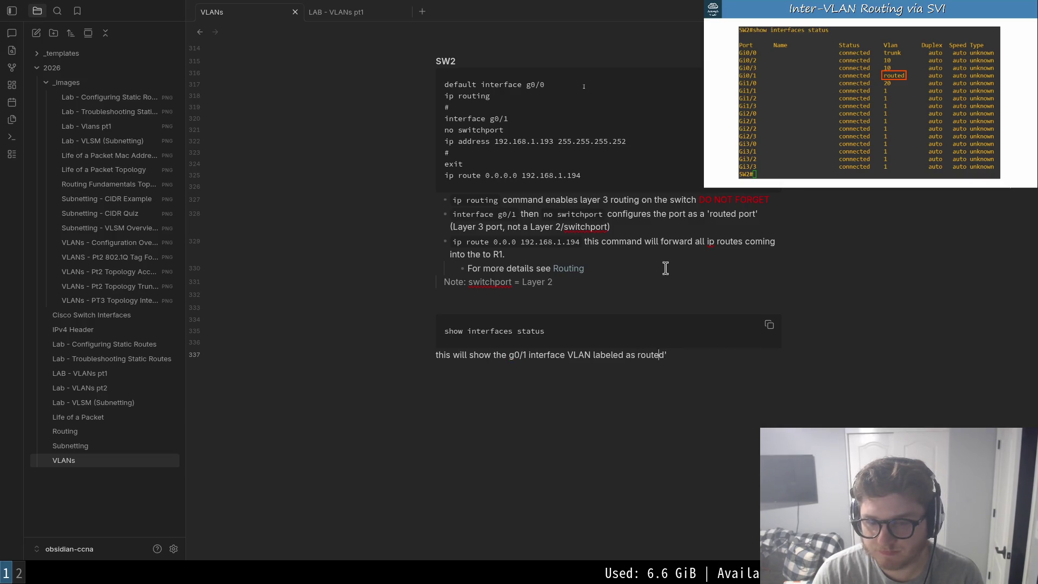
type("'")
key("Escape")
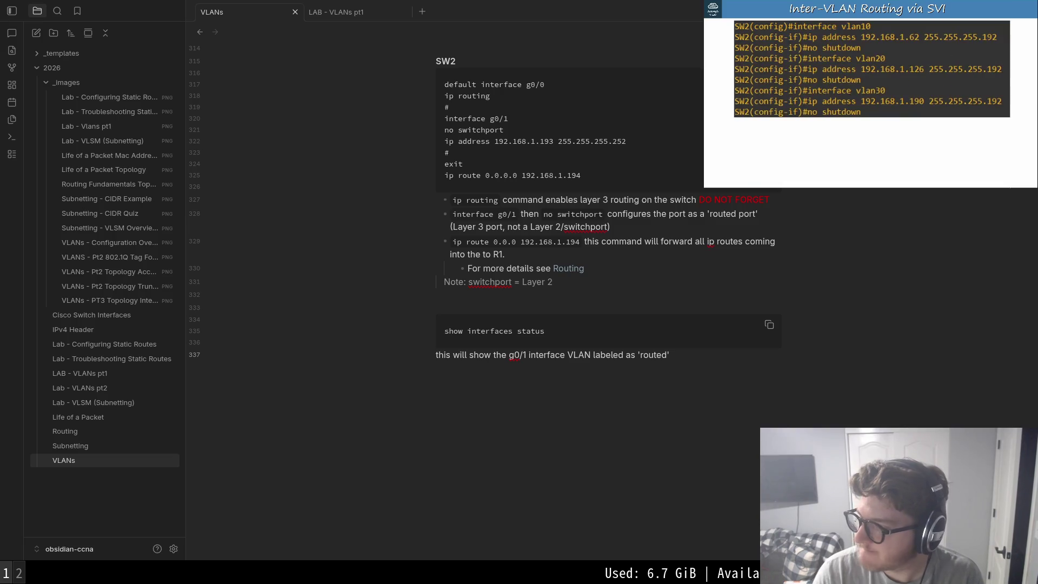
mouse_move(870, 95)
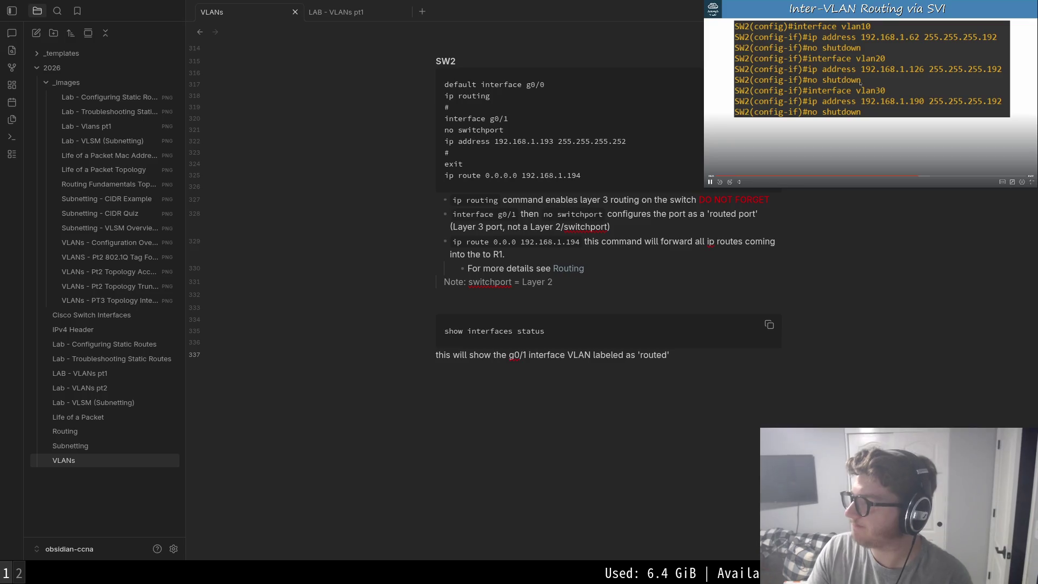
left_click(822, 80)
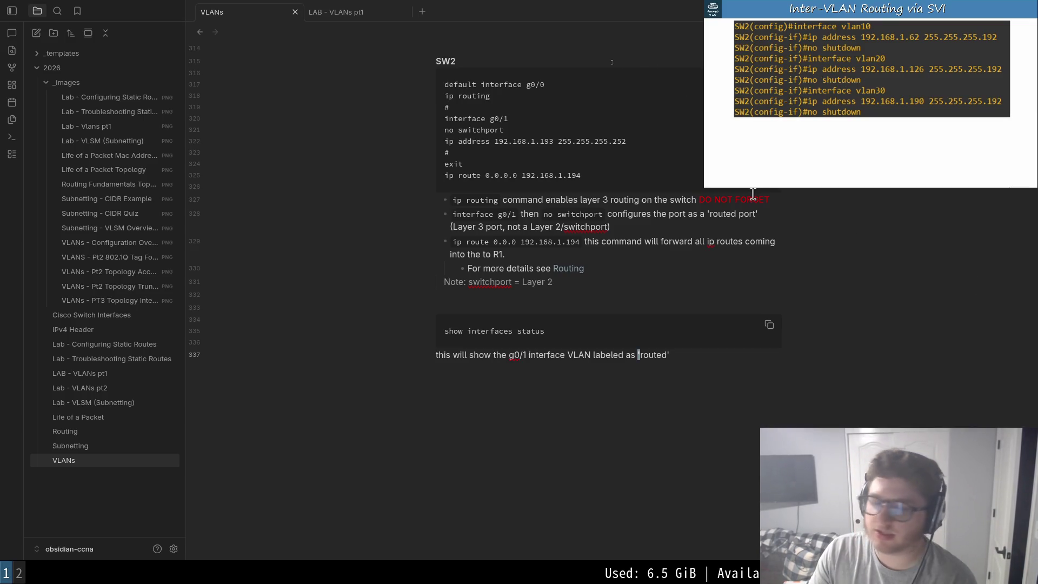
- Extend the SW2 block after ip route with '#', 'interface vlan10', 'ip address 192.168.1.62 255.255.255.192', '#'
left_click(642, 176)
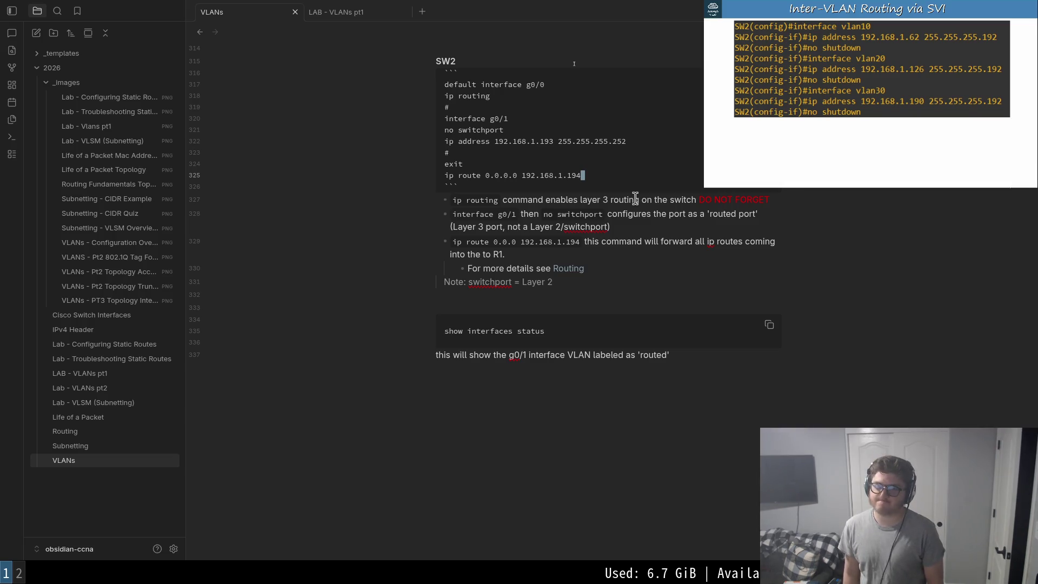
key("Return")
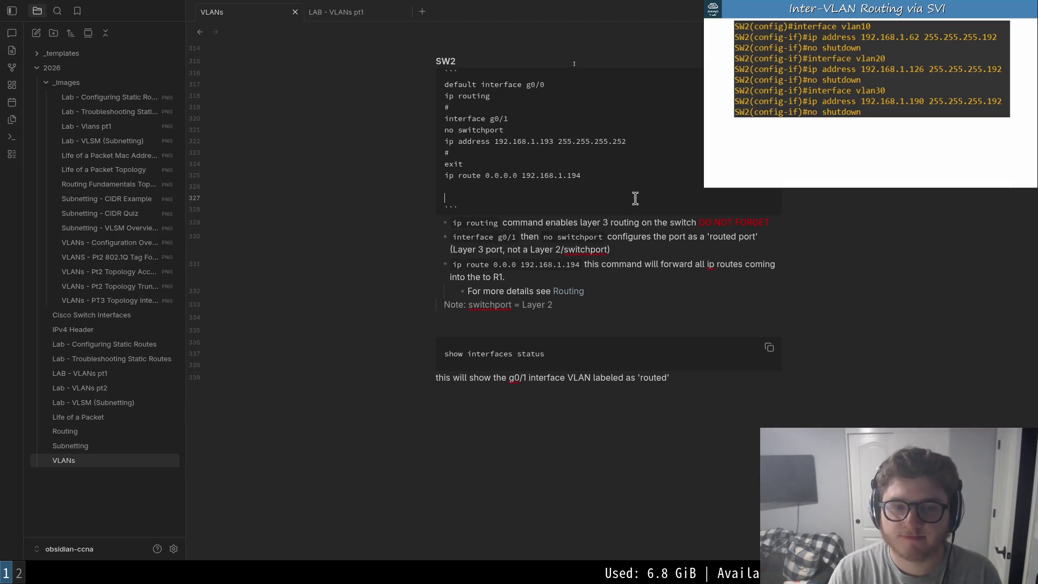
type("#")
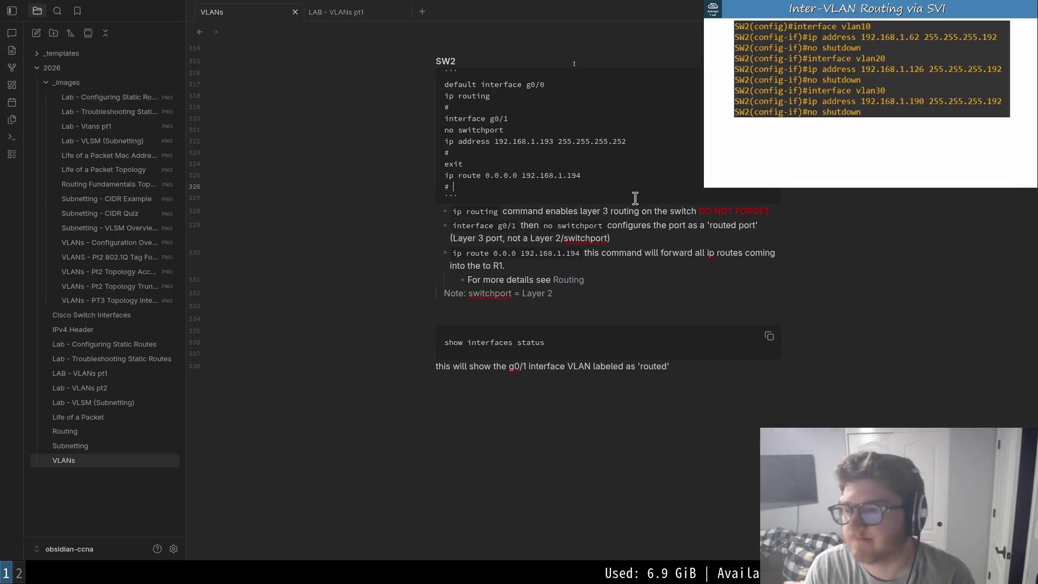
key("Return")
type("inte")
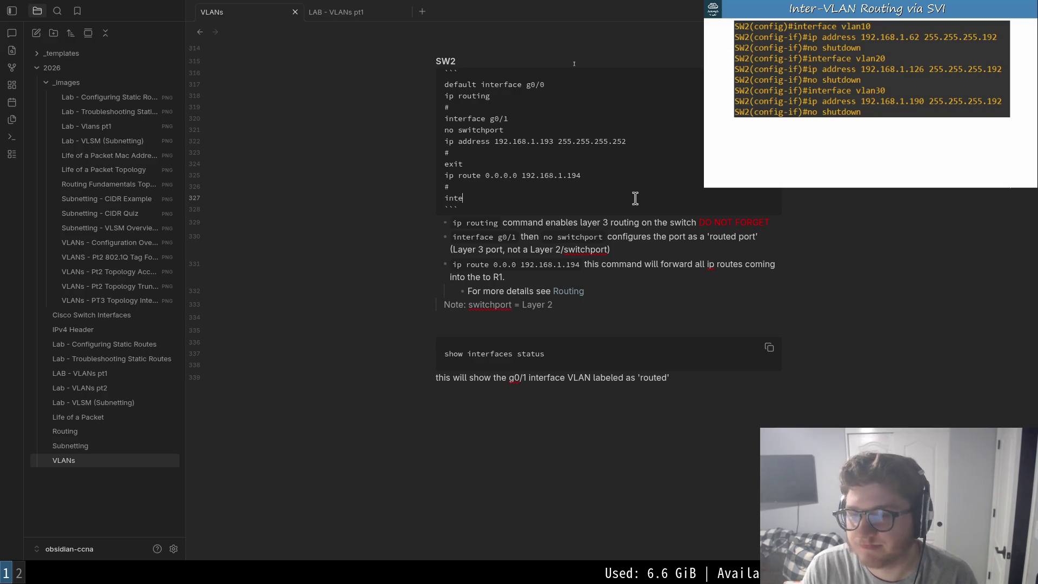
type("rface")
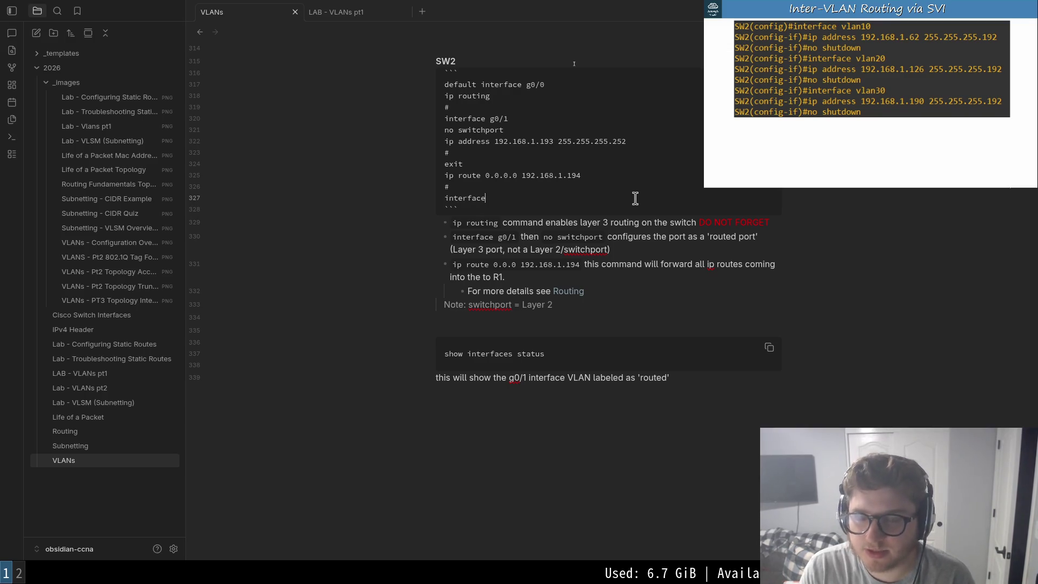
type(" vlan2")
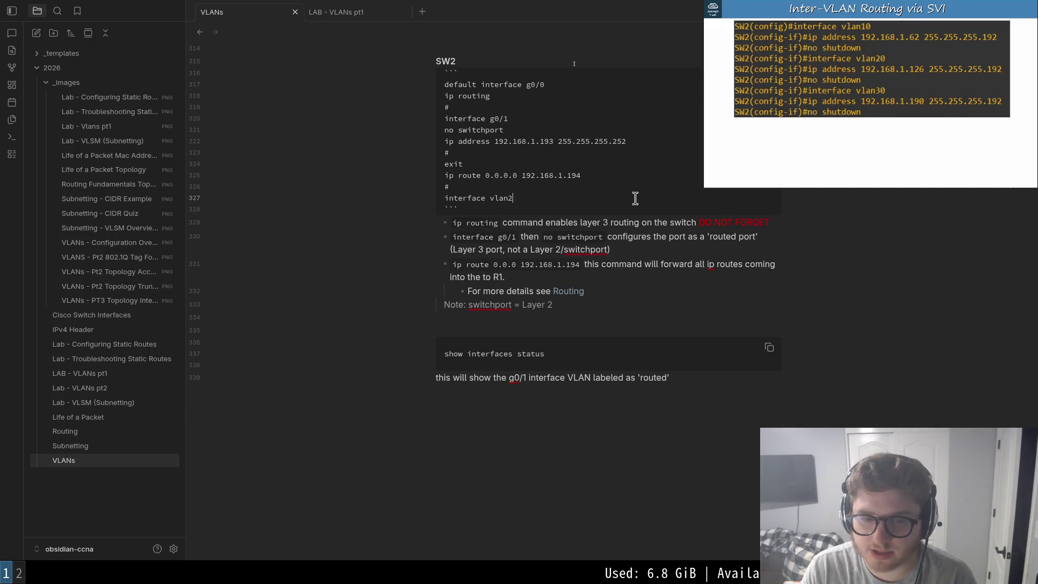
key("BackSpace")
type("10")
key("Return")
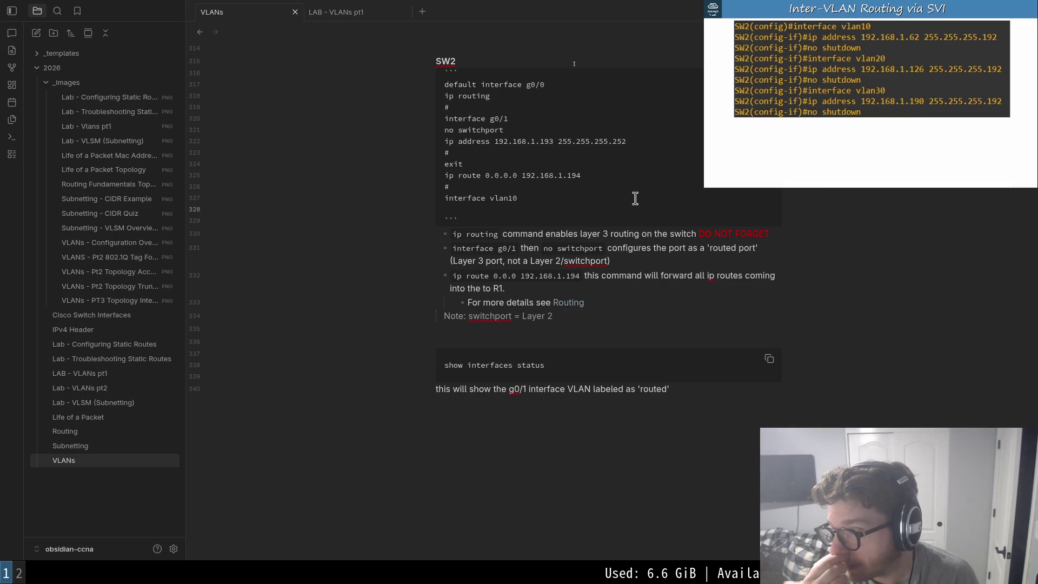
type("ip ")
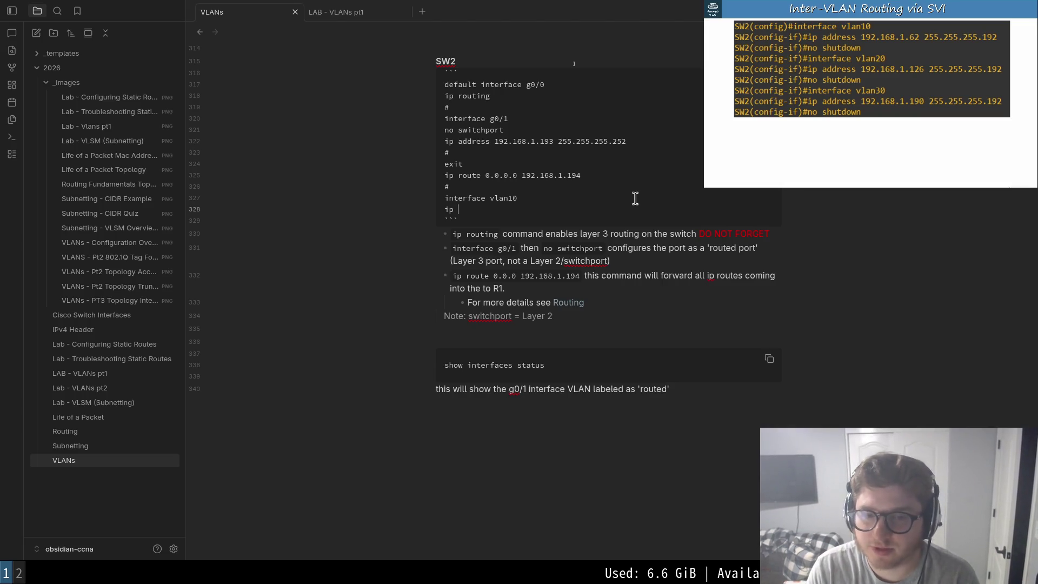
type("address 192.168.1.62 255.2")
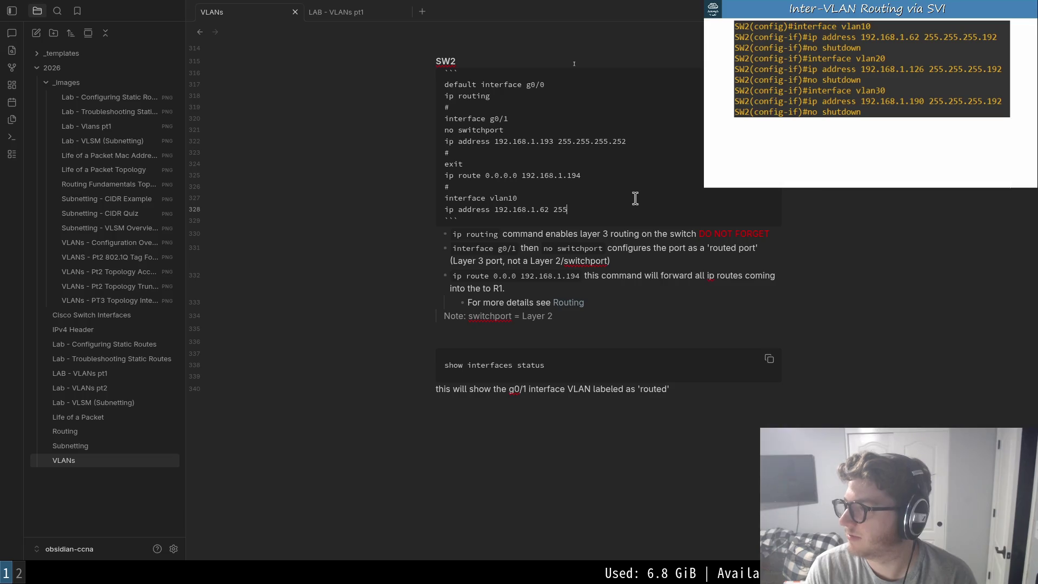
type("55.255.19")
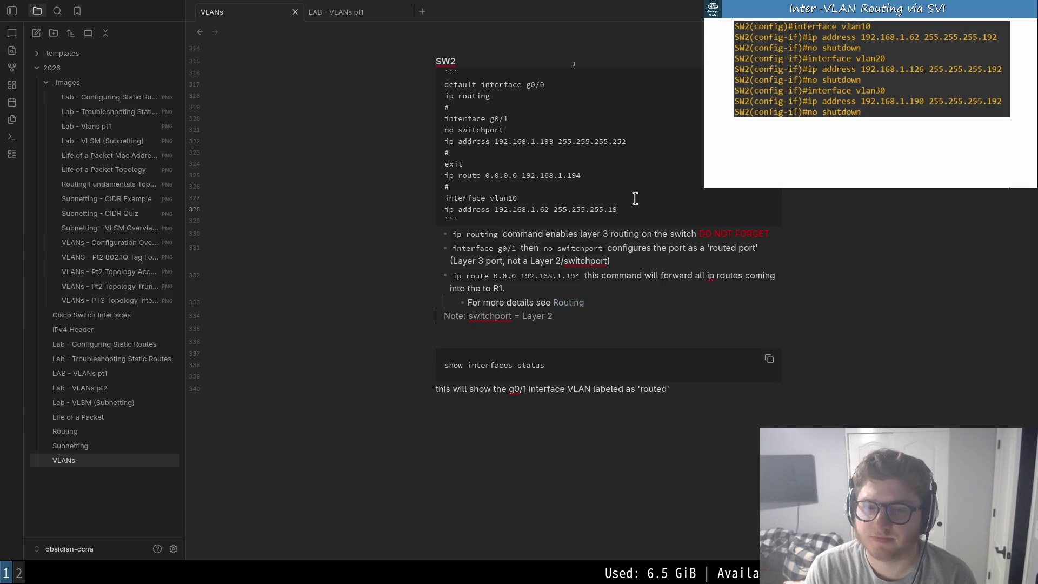
key("Return")
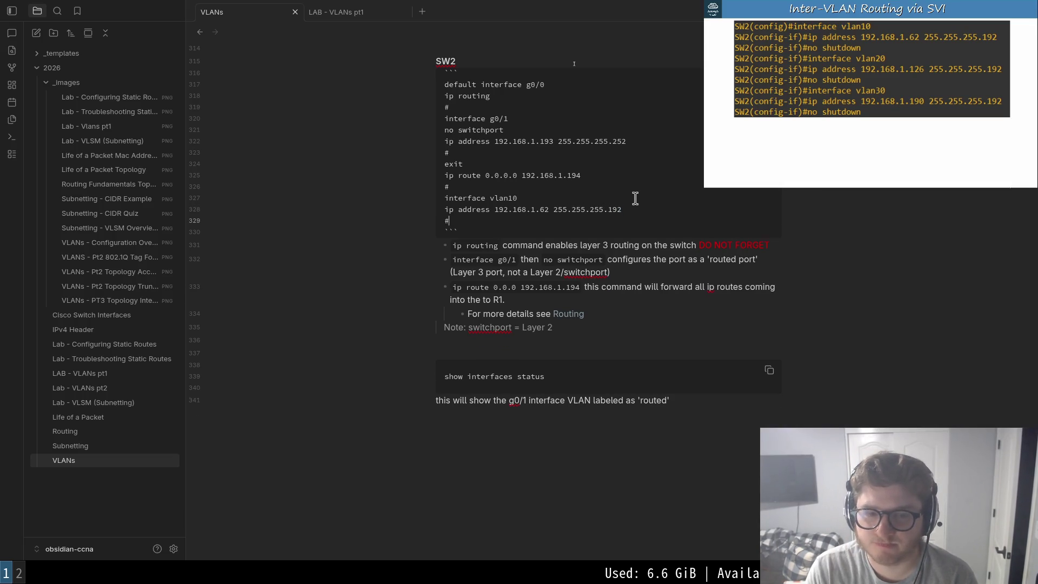
- Add the vlan20 address line and an interface vlan30 with ip address 192.168.1.190 255.255.255.192
key("Return")
type("interfa")
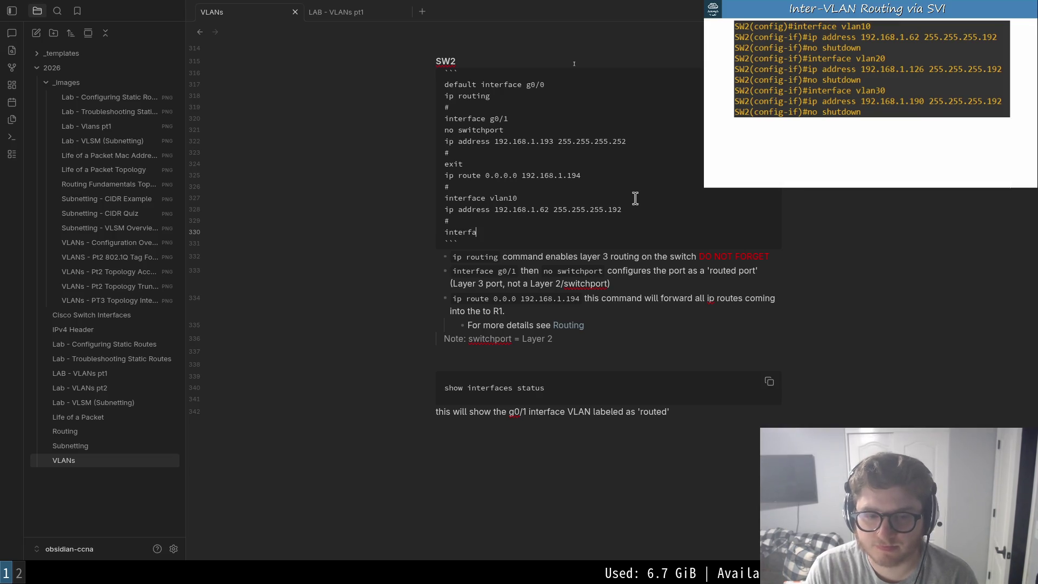
type("ce vlan20")
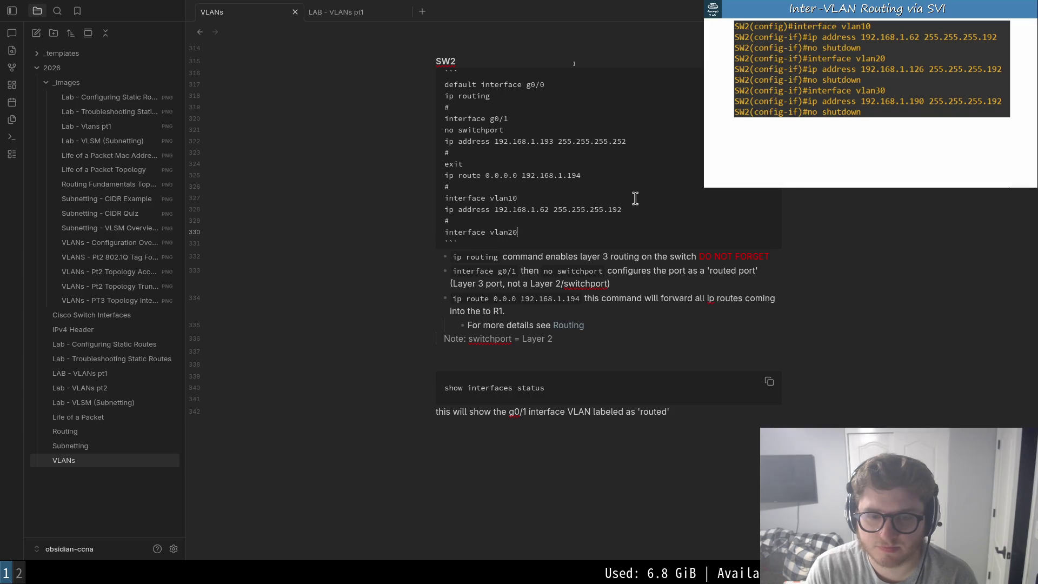
key("Return")
type("address 192.168.")
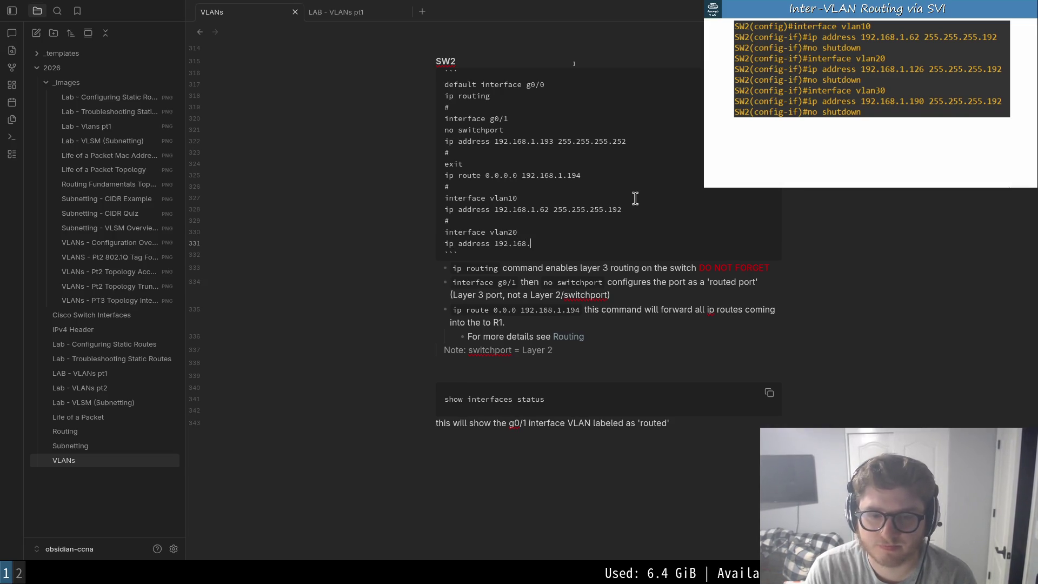
type("1.126 2555.")
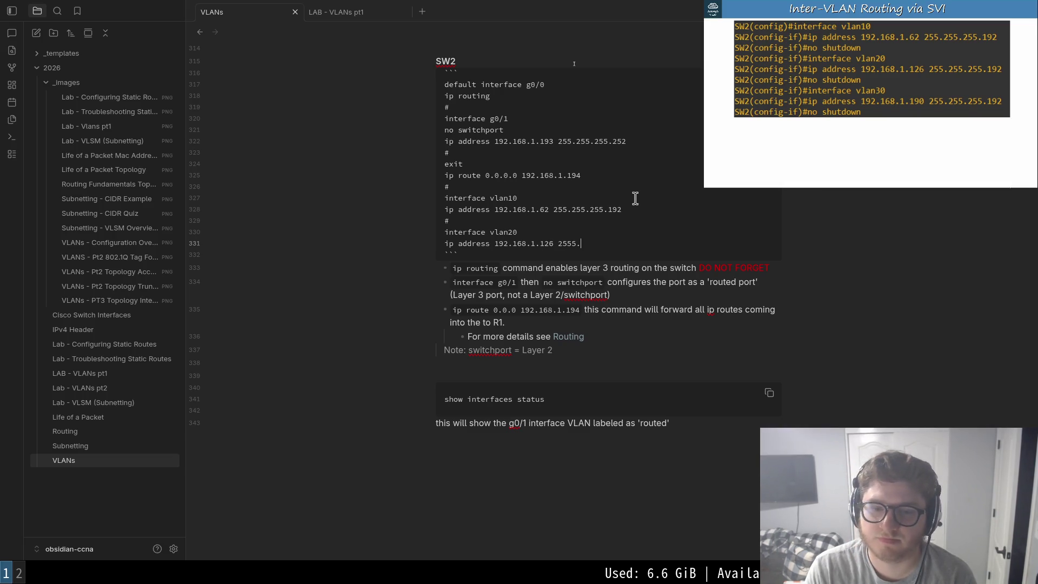
type("255.255.192")
key("Return")
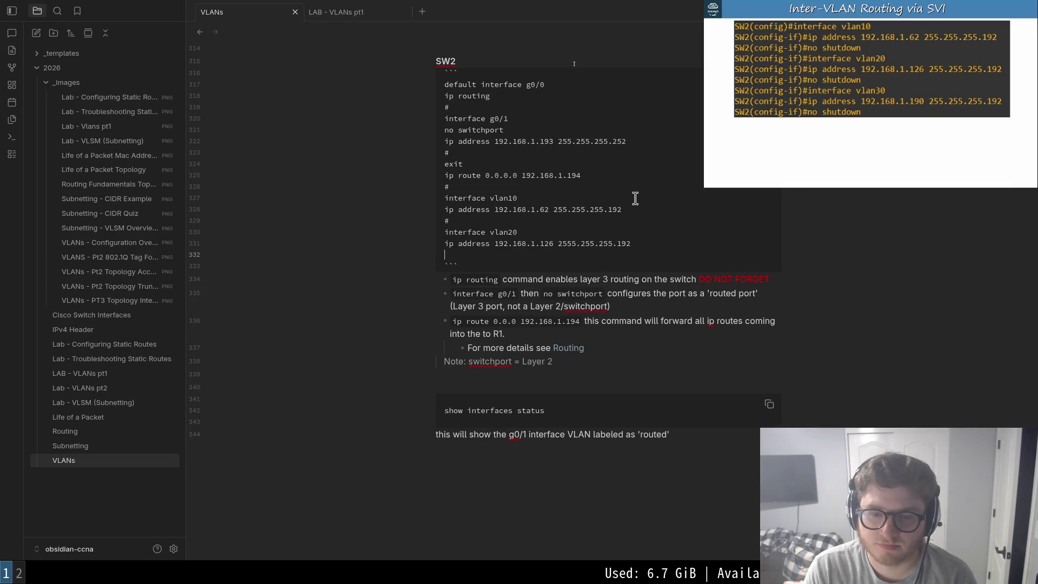
type("#")
key("Return")
type("inter")
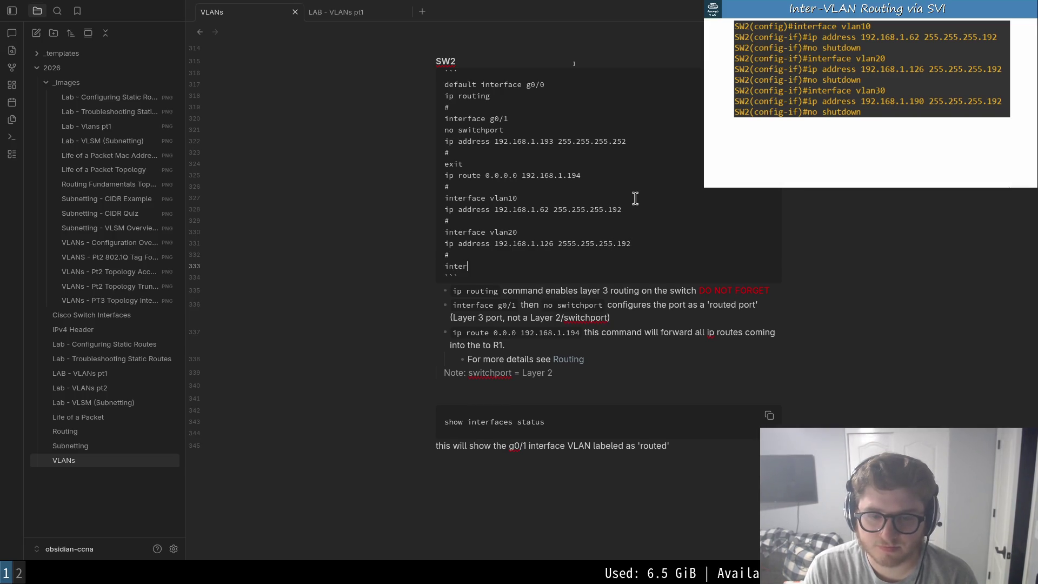
type("face ")
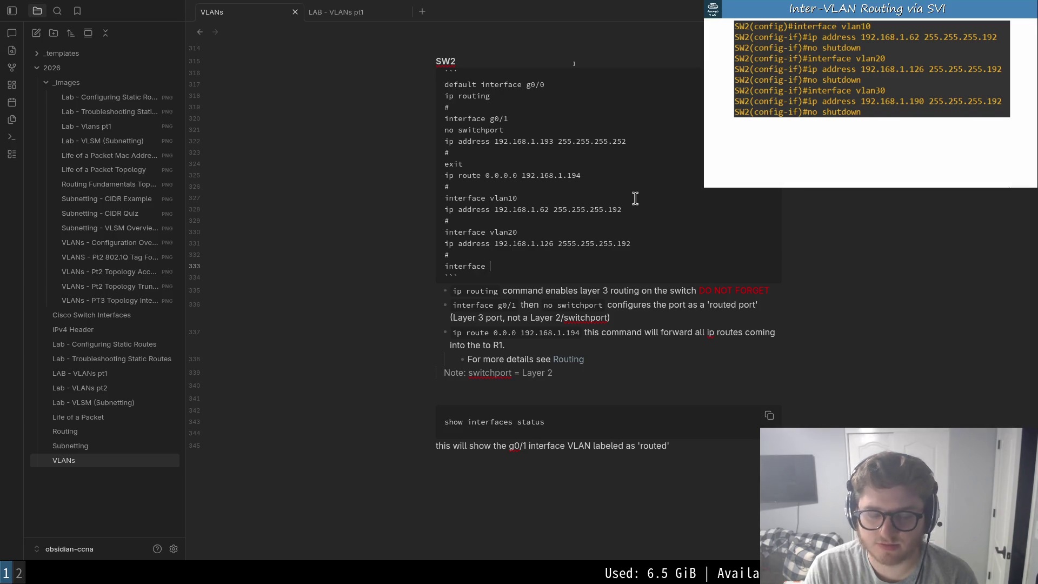
type("vlan30")
key("Return")
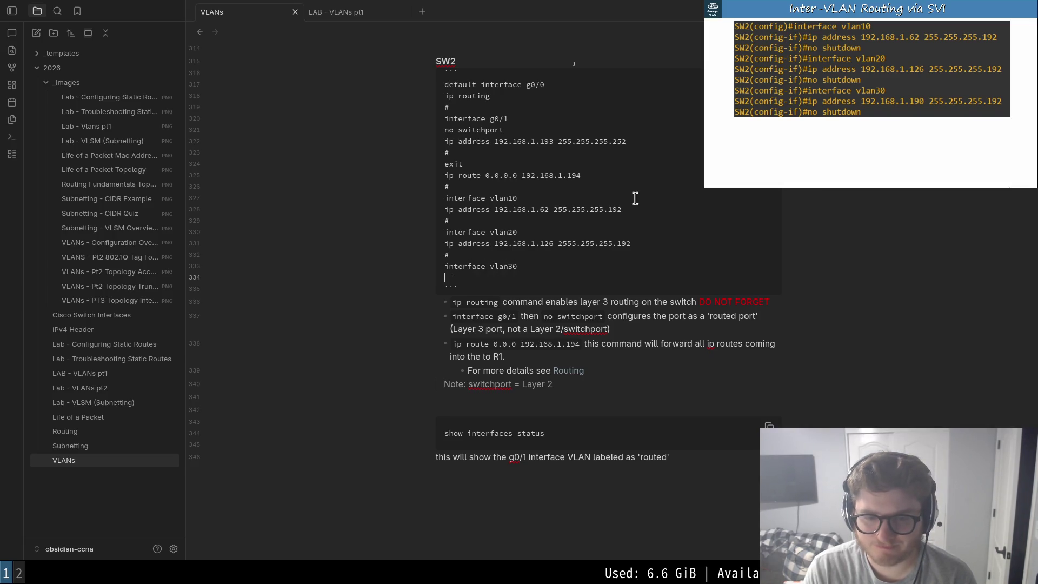
type("ip address 192.168.1.190")
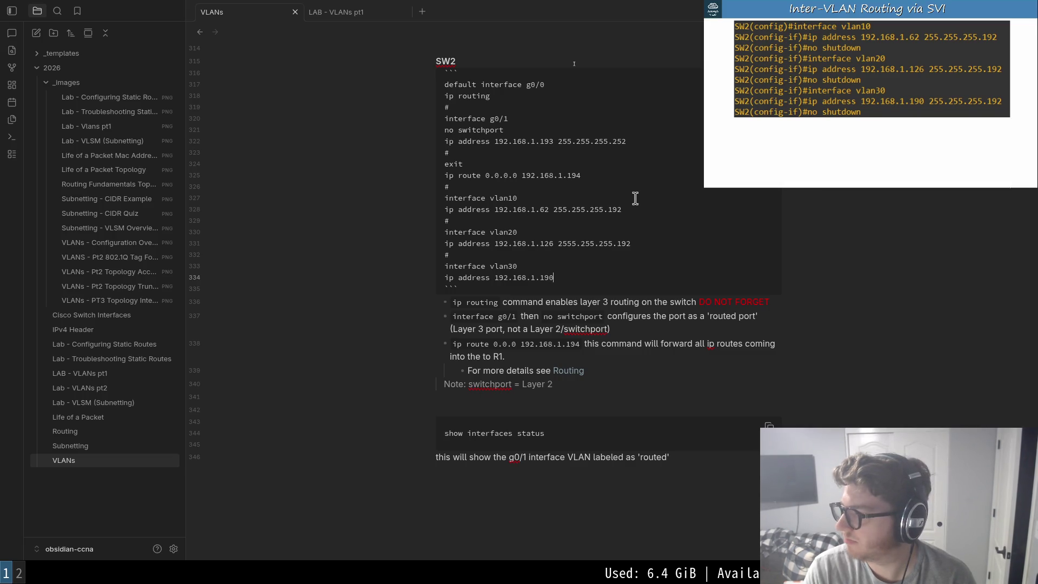
type(" 255.255.255.192")
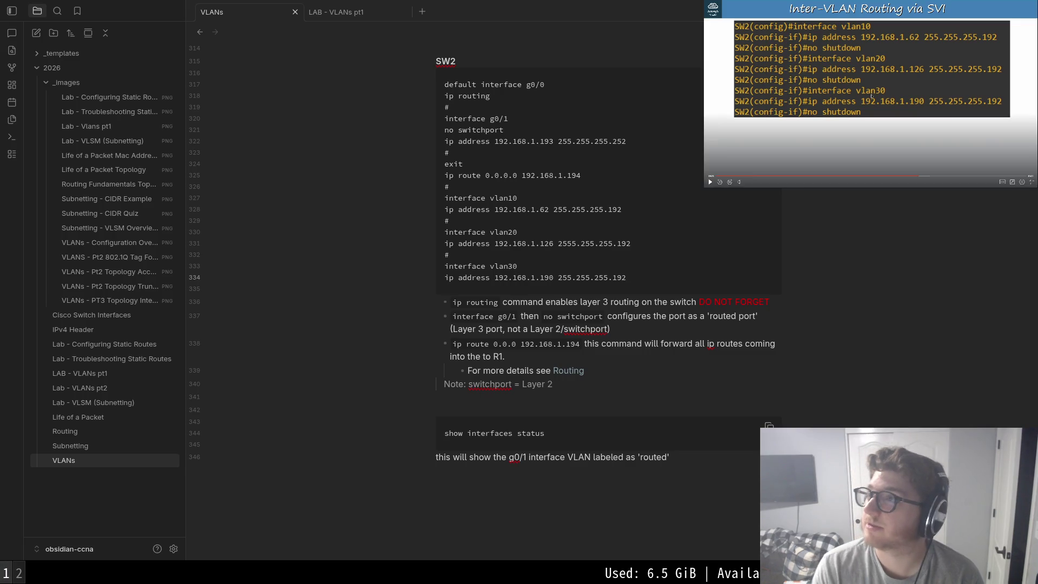
left_click(520, 274)
- Append 'no shutdown' under the vlan10, vlan20 and vlan30 address lines in the SW2 block
key("Up")
key("Up")
key("Left")
key("Return")
type("no shutd")
key("Down")
key("Down")
key("Down")
key("End")
key("Return")
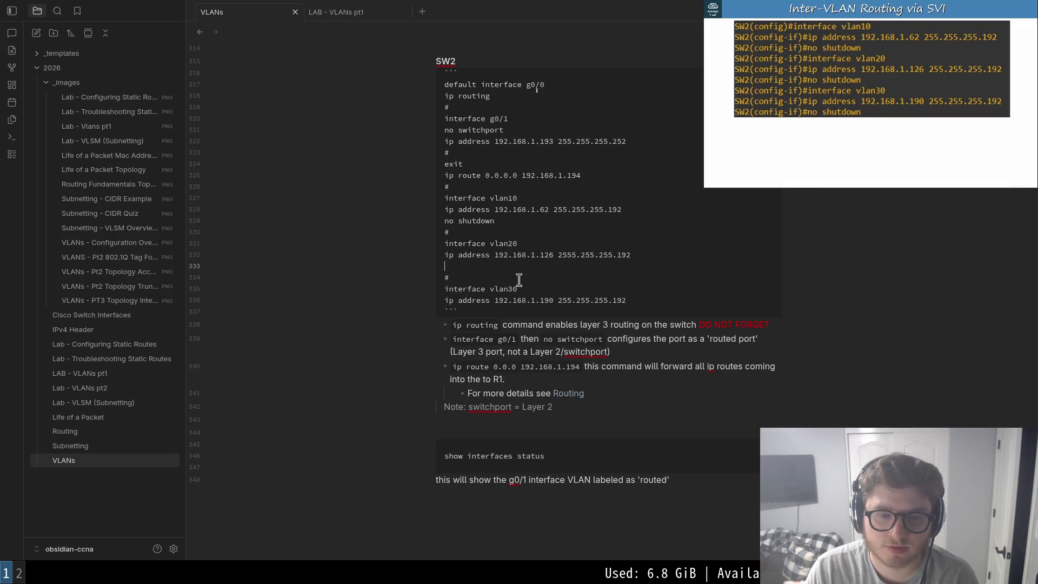
type("hut")
key("Down")
key("Down")
key("Down")
key("Up")
key("End")
key("Return")
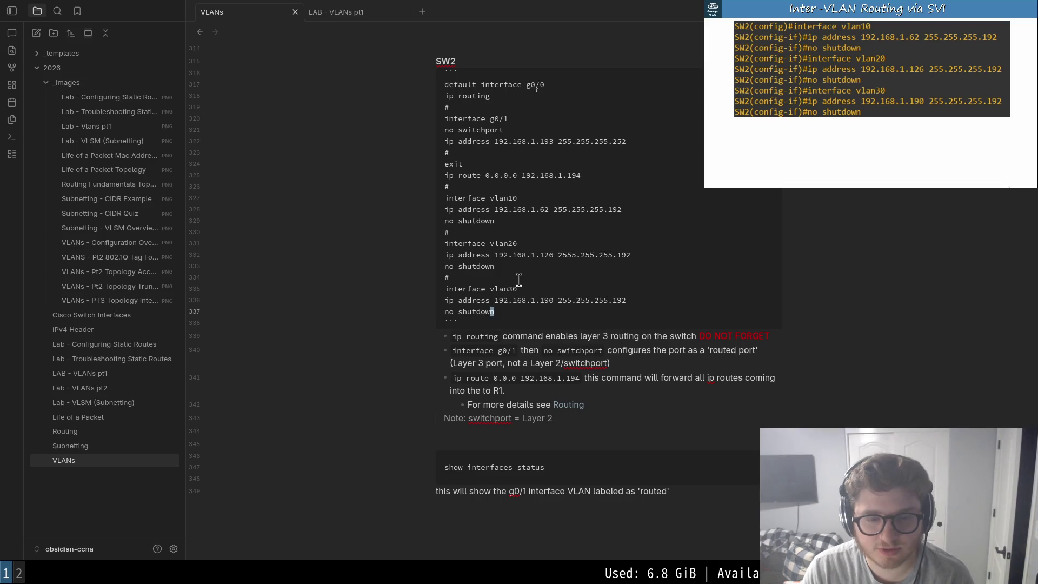
key("Return")
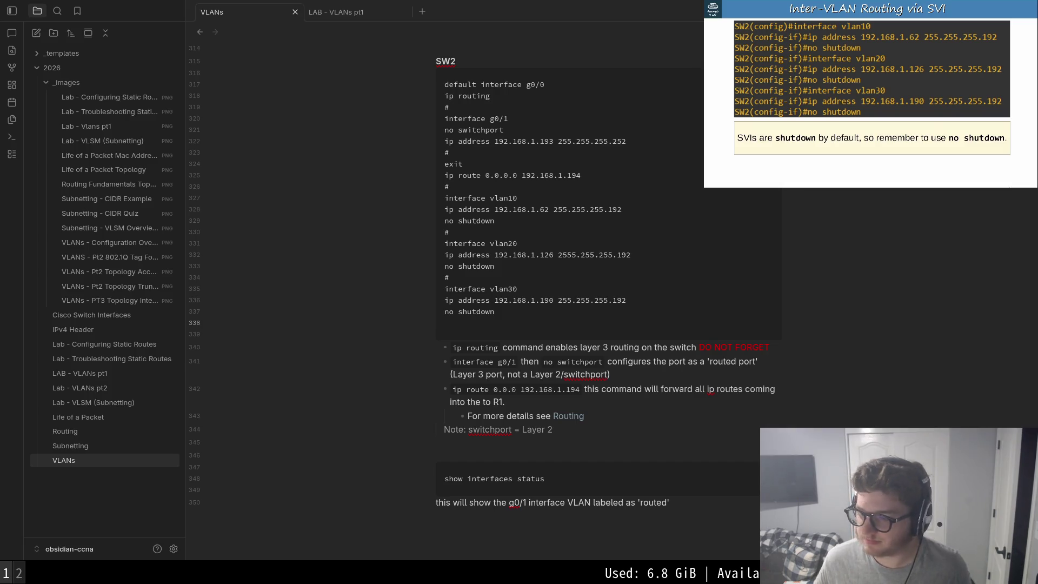
- Start a new bullet below the Routing explanation bullet
left_click(617, 324)
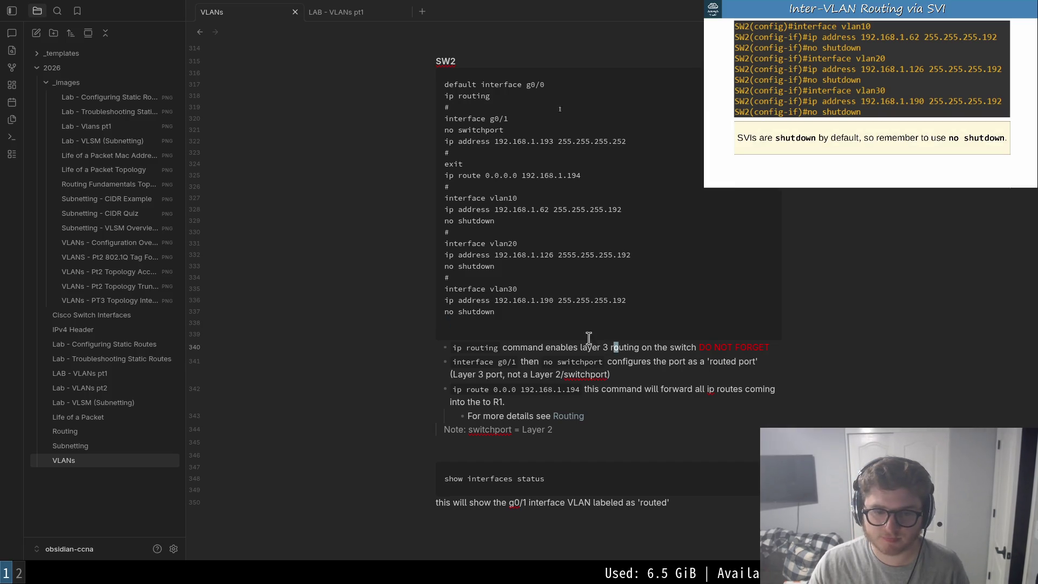
left_click(595, 447)
left_click(629, 418)
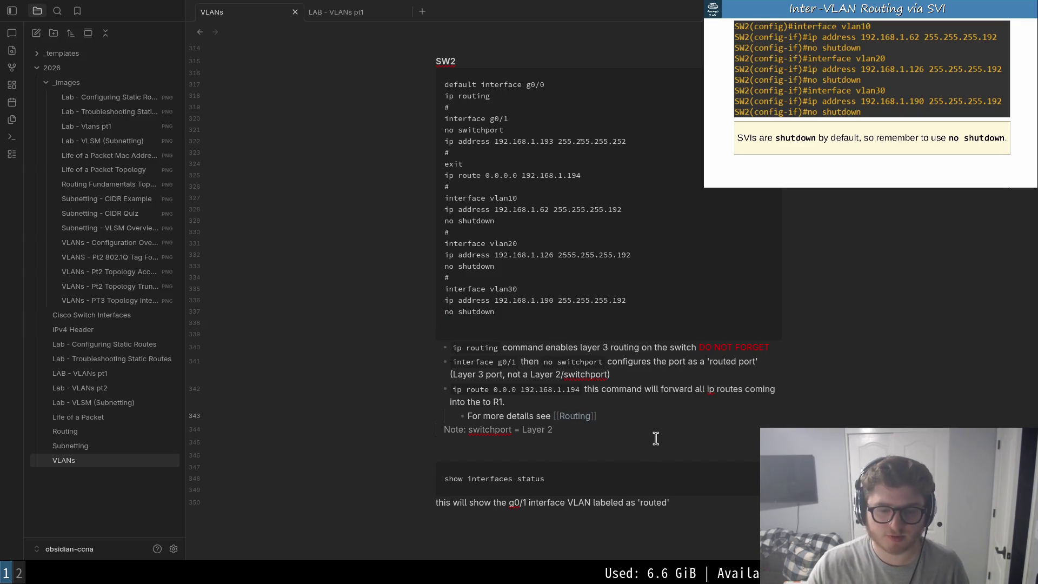
key("Return")
- Write a top-level bullet 'SVIs are shutdown by default' under the SW2 explanations
key("shift+Tab")
type("SVI")
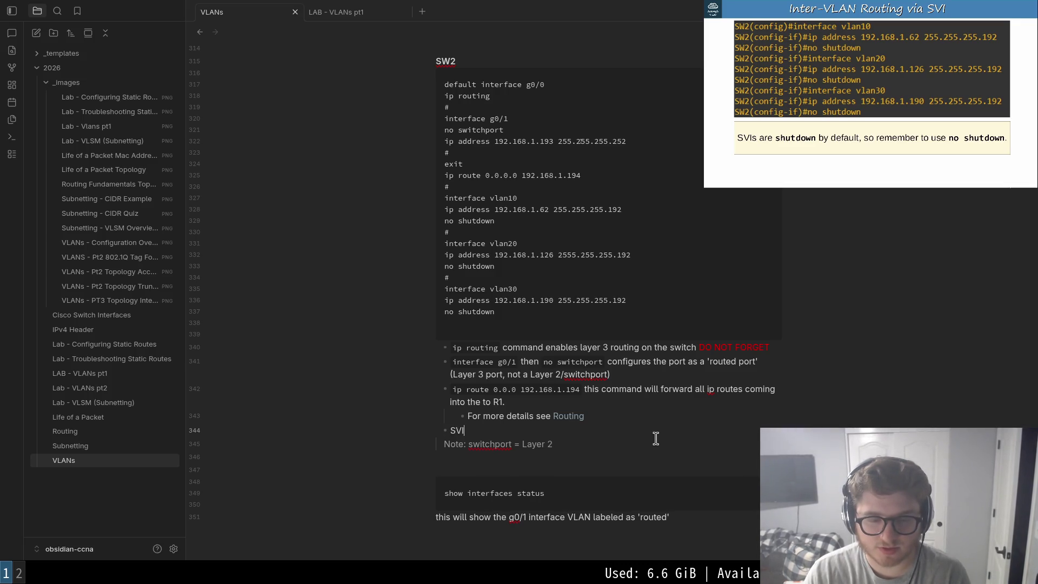
key("BackSpace")
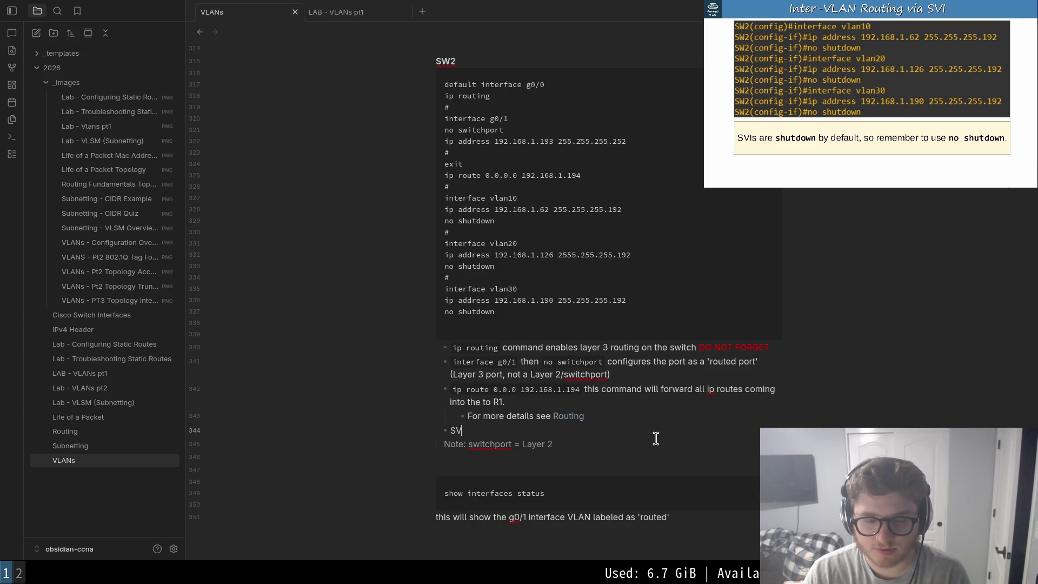
type("Is are shut")
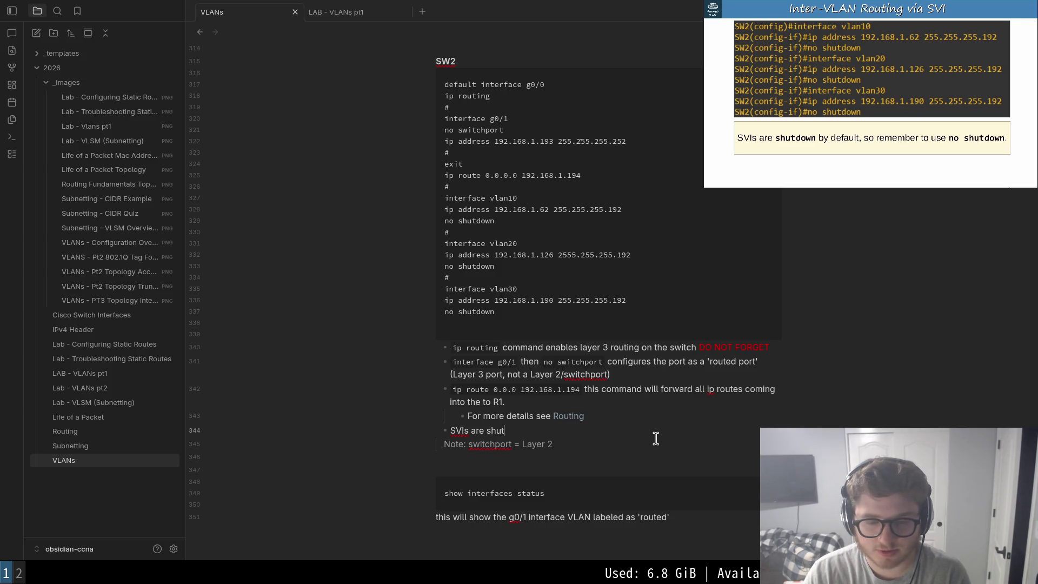
type("fault")
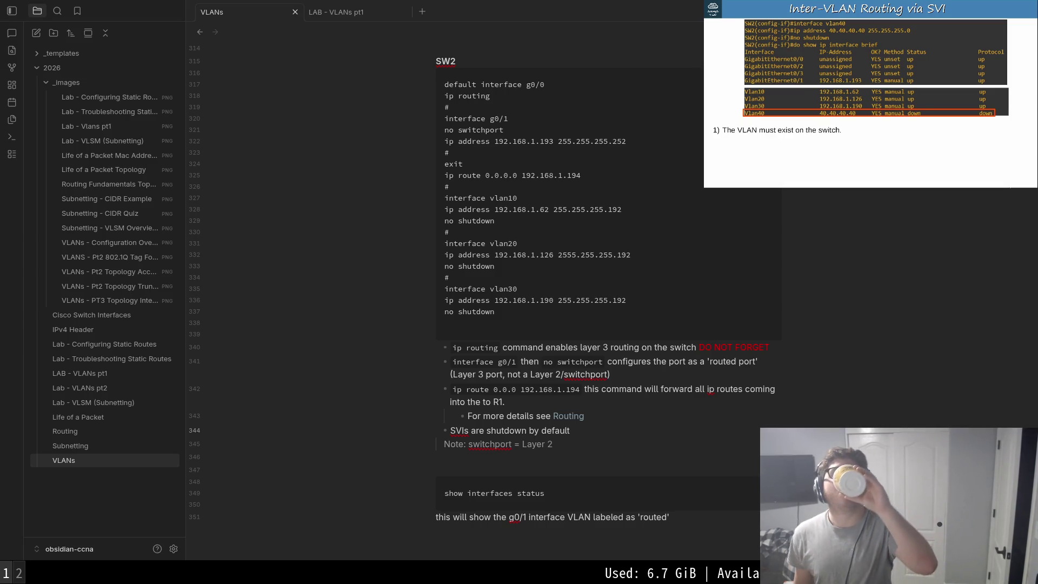
scroll(503, 334, "up", 2)
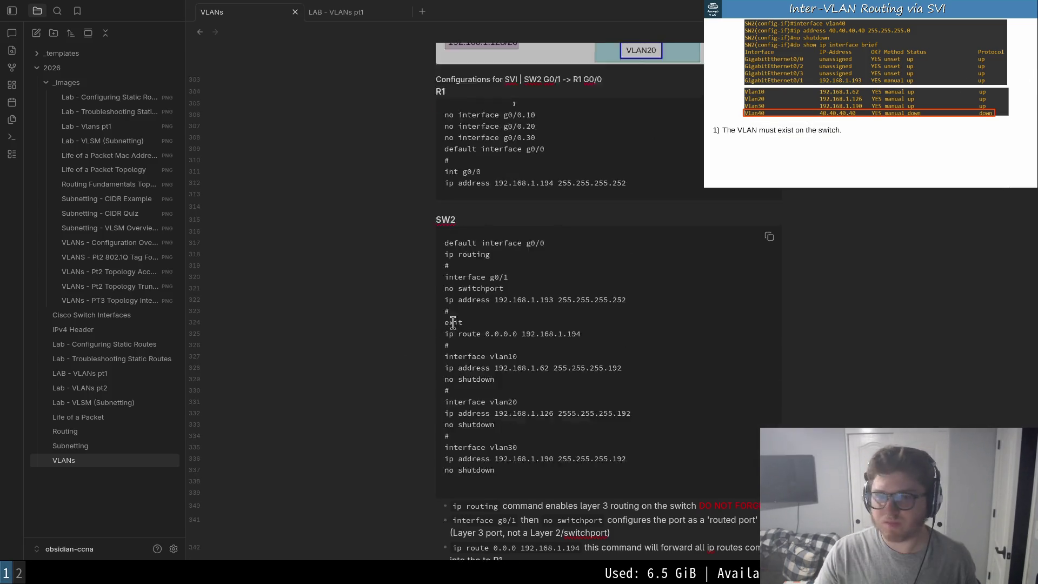
scroll(503, 333, "up", 3)
scroll(504, 333, "up", 3)
scroll(503, 334, "down", 5)
scroll(503, 333, "down", 4)
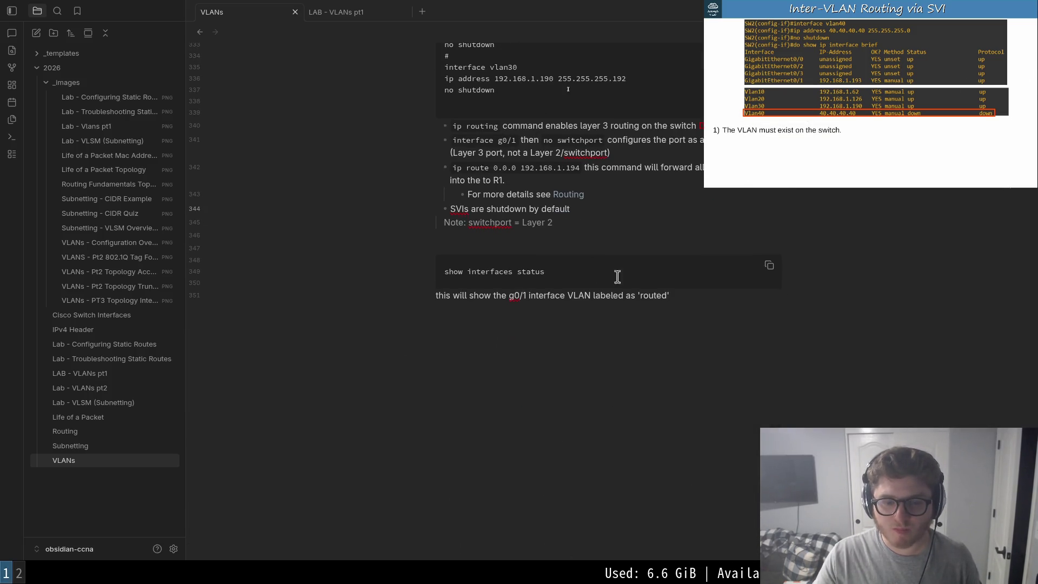
- Add an '### SVI Conditions' heading with first item '1. The VLAN must exist on the switch'
key("Return")
key("Return")
type("###")
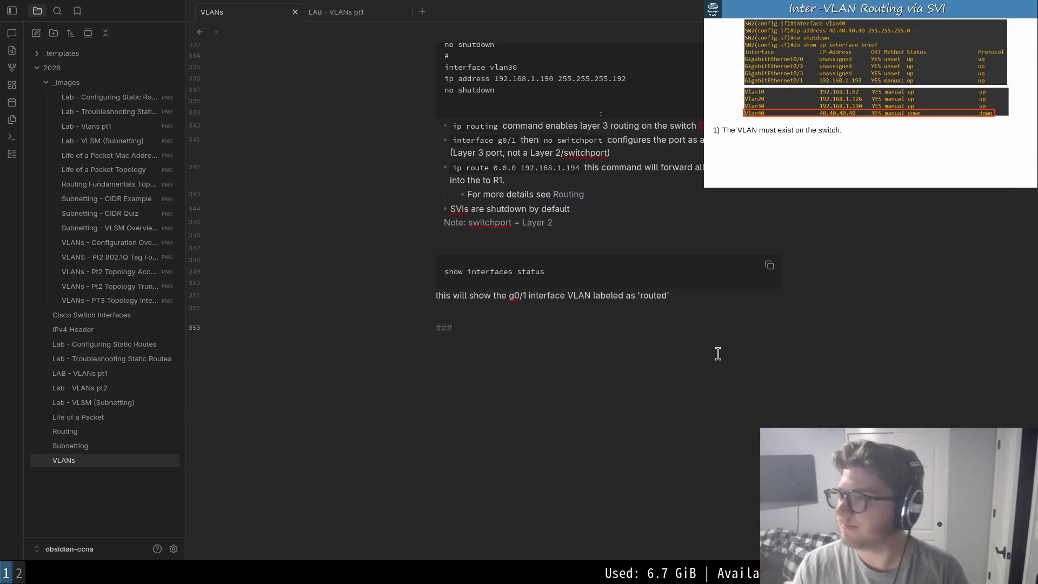
type(" Inter")
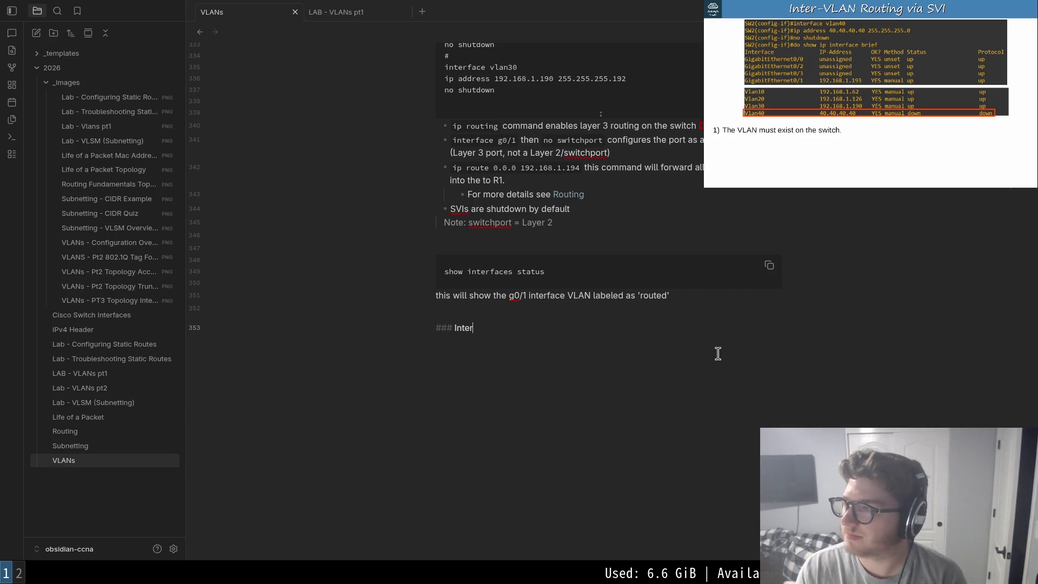
type("-VLAN")
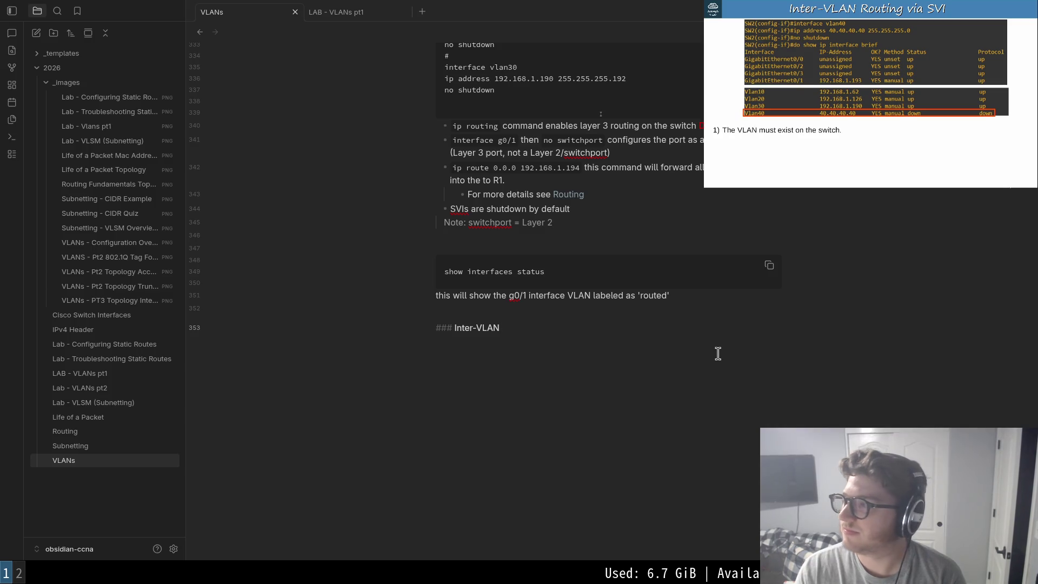
key("BackSpace")
key("BackSpace")
key("BackSpace")
key("BackSpace")
key("BackSpace")
key("BackSpace")
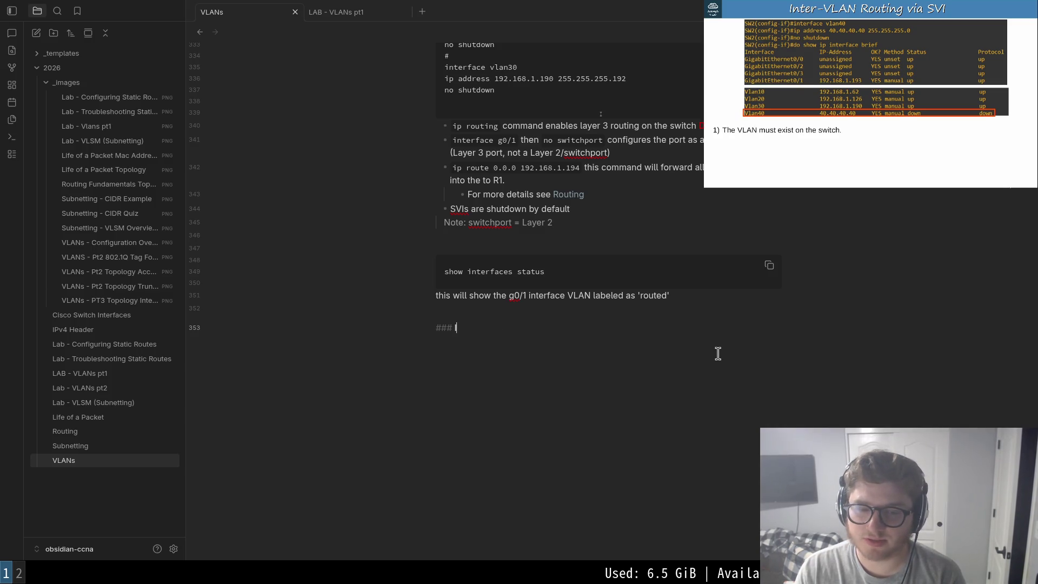
key("BackSpace")
type("SVI Condis")
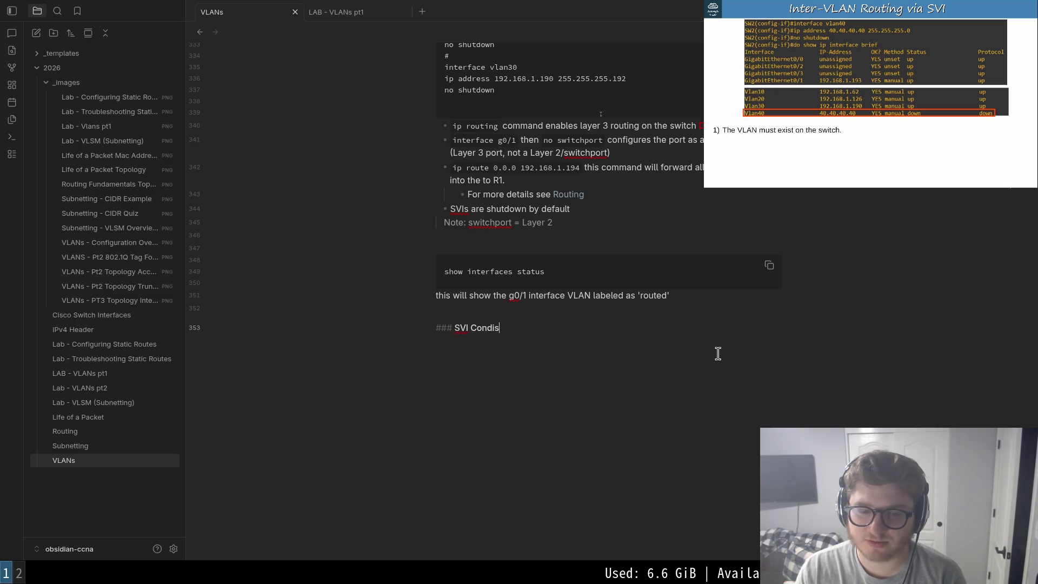
key("BackSpace")
type("tio")
type("ns")
key("Return")
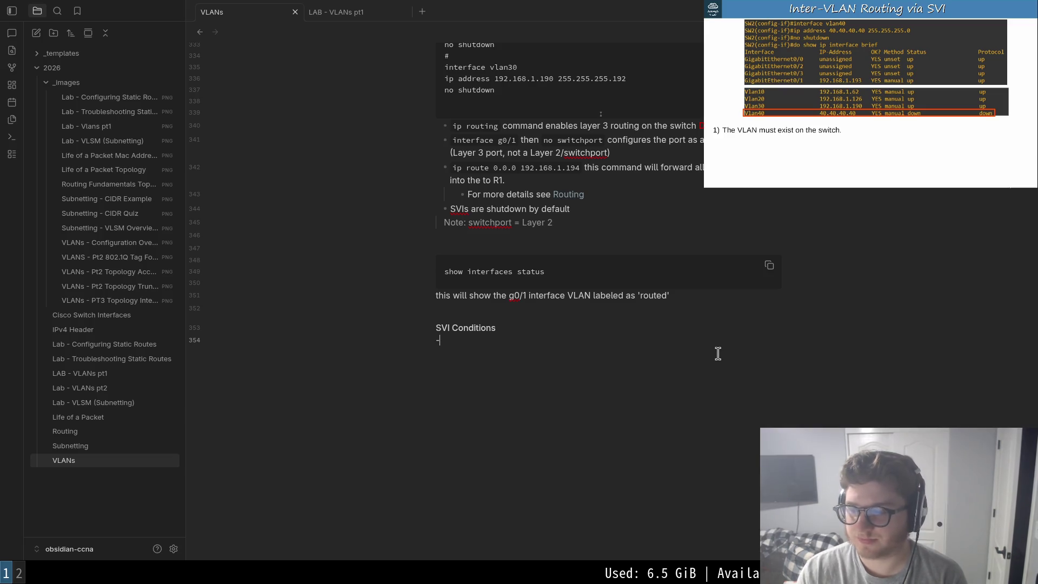
key("BackSpace")
key("Return")
type("1. ")
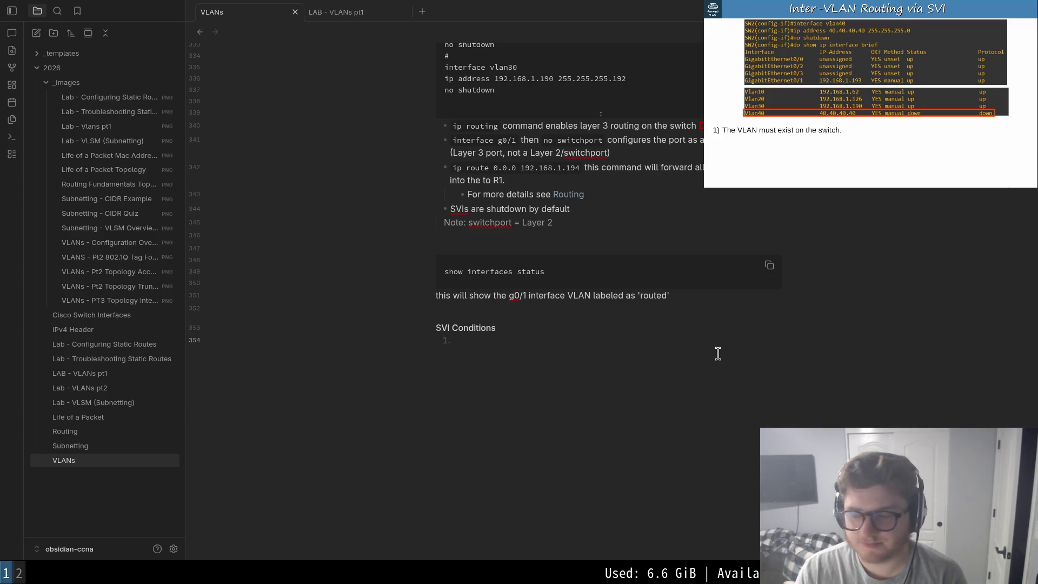
type("The ")
type("VLan")
type("AN must exis")
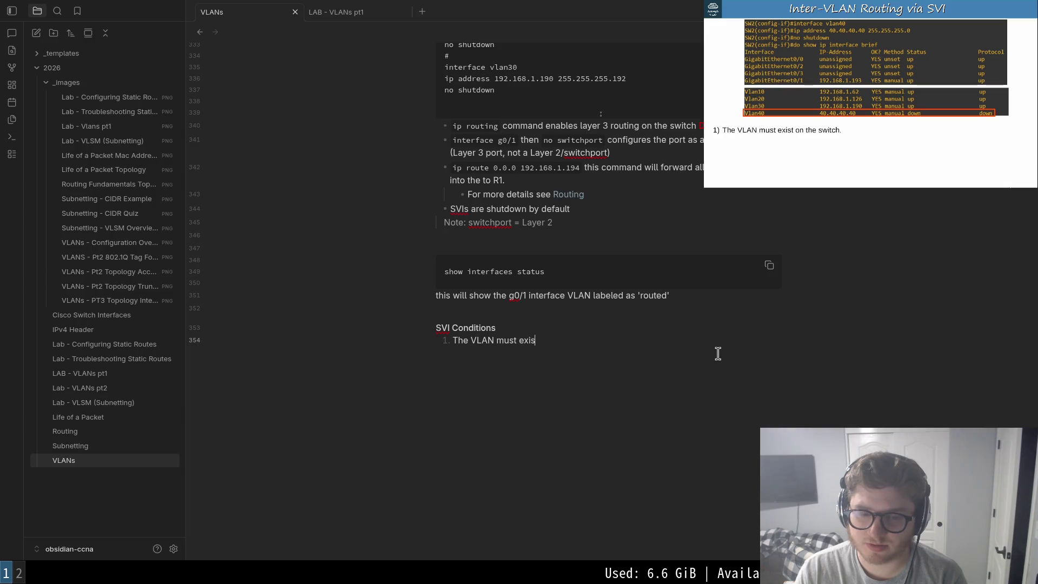
type("thc")
key("Up")
type("be")
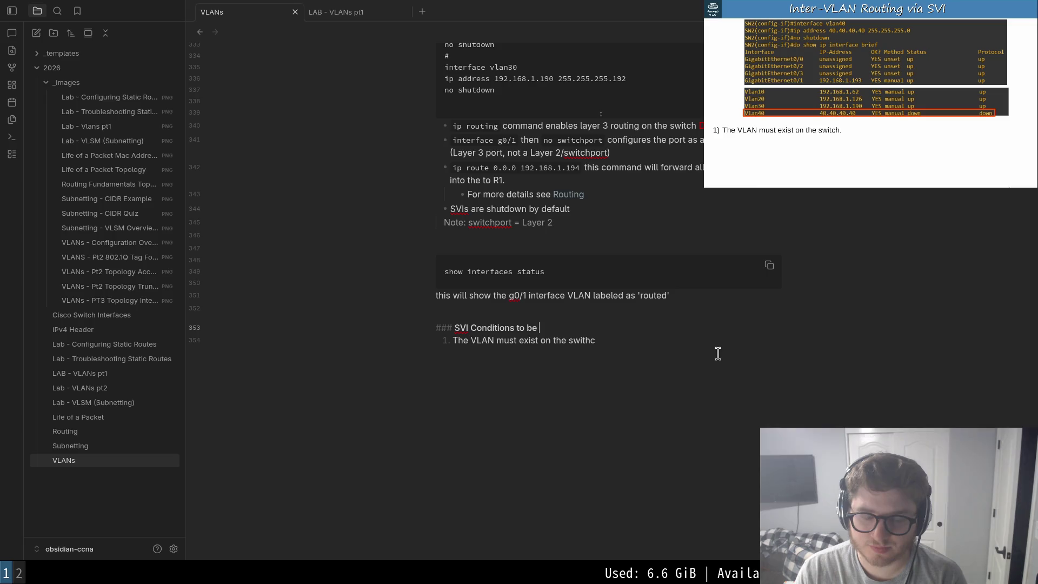
type(" u")
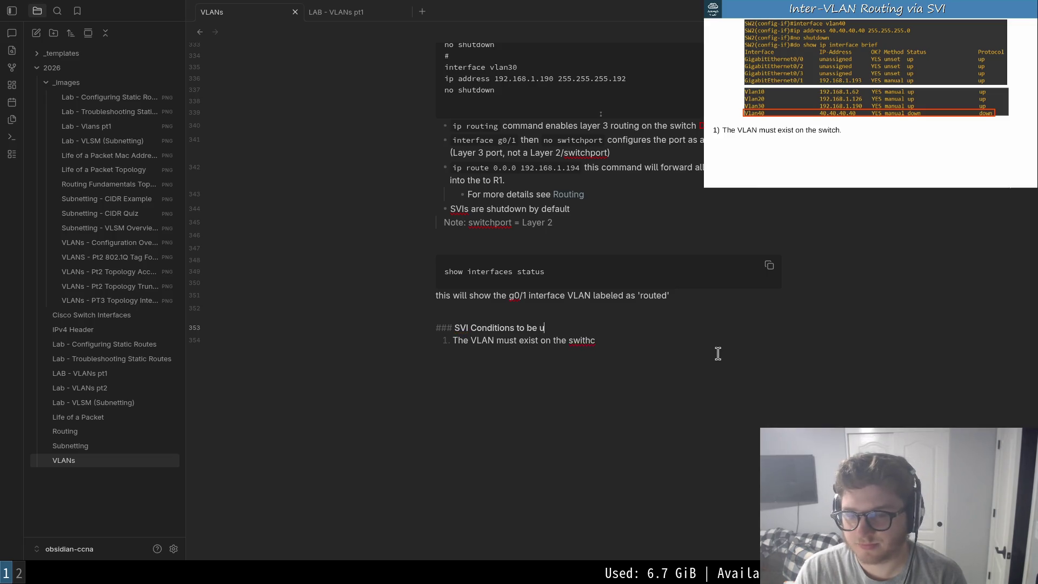
- Extend the heading to 'SVI Conditions to be active', fix 'switch', and begin item 2
key("Down")
key("Right")
key("Right")
key("Right")
key("BackSpace")
key("BackSpace")
type("ch")
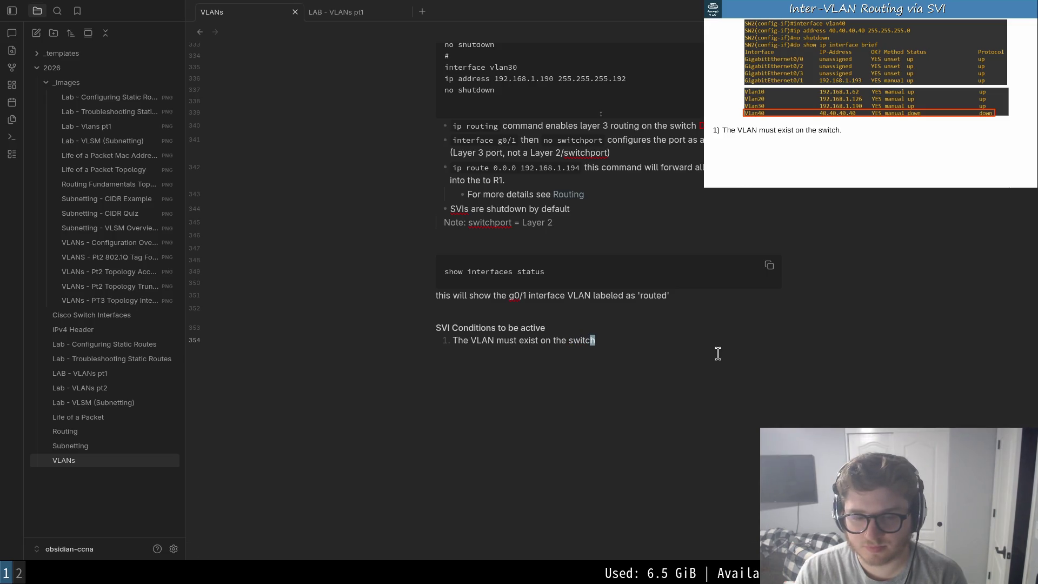
mouse_move(873, 95)
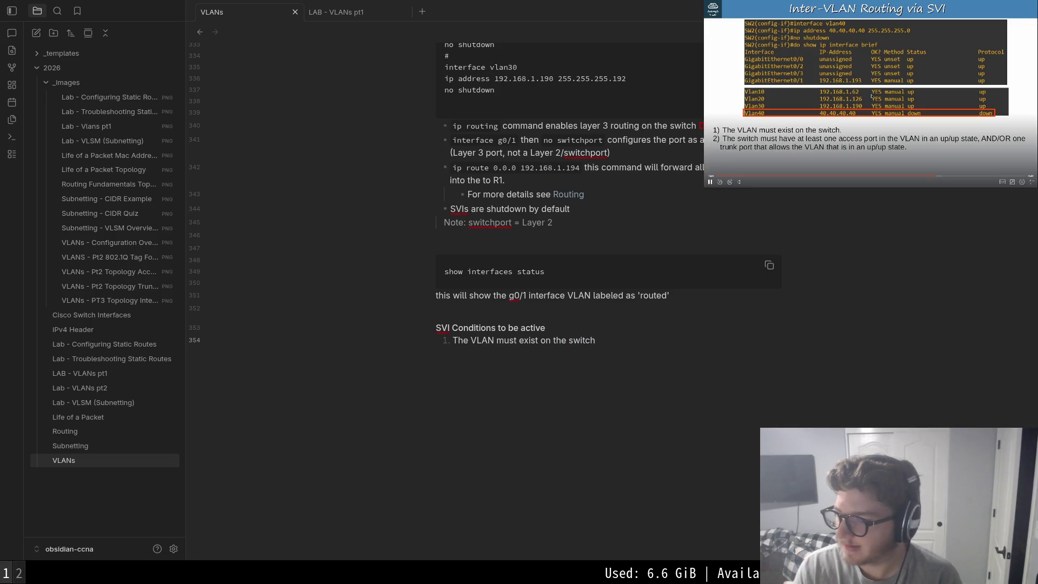
key("Return")
key("Return")
type("2.")
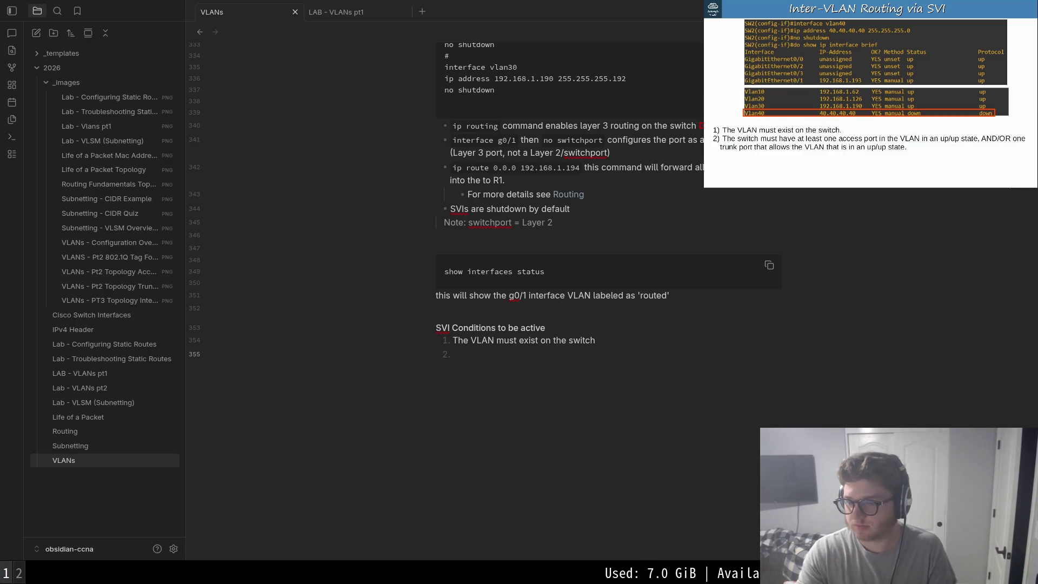
type("The switch must have a")
- Write condition 2: an up/up access port in the VLAN and/or an up/up trunk allowing it
key("BackSpace")
type("t least one access")
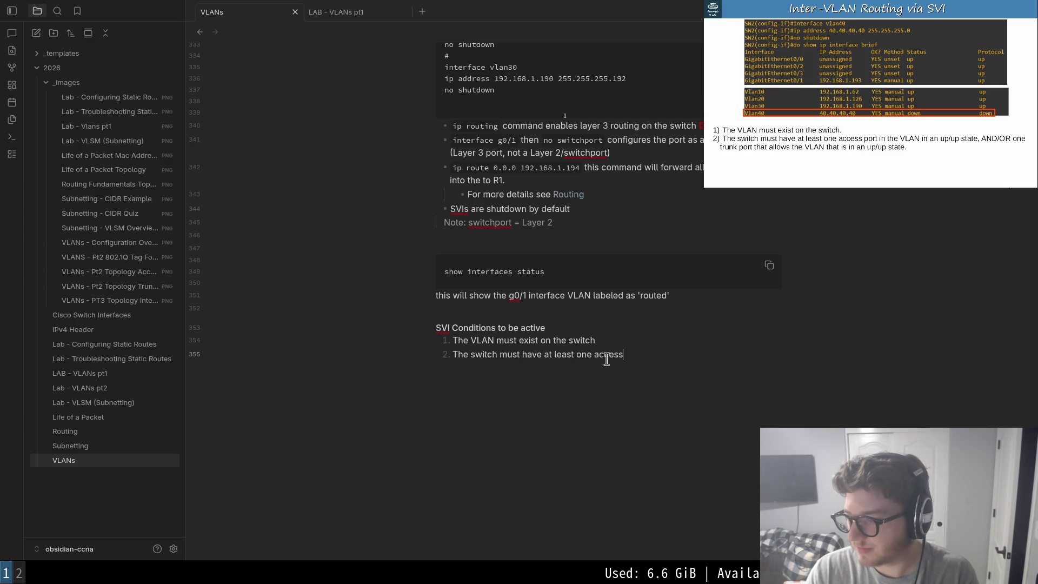
type(" port in the")
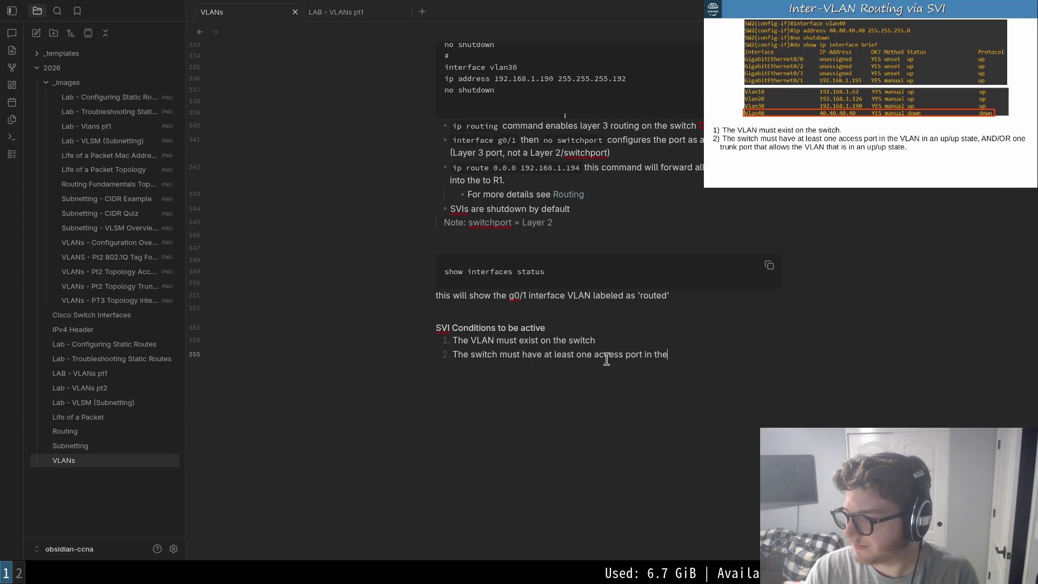
key("BackSpace")
key("BackSpace")
key("BackSpace")
type("VLAN in an up/up st")
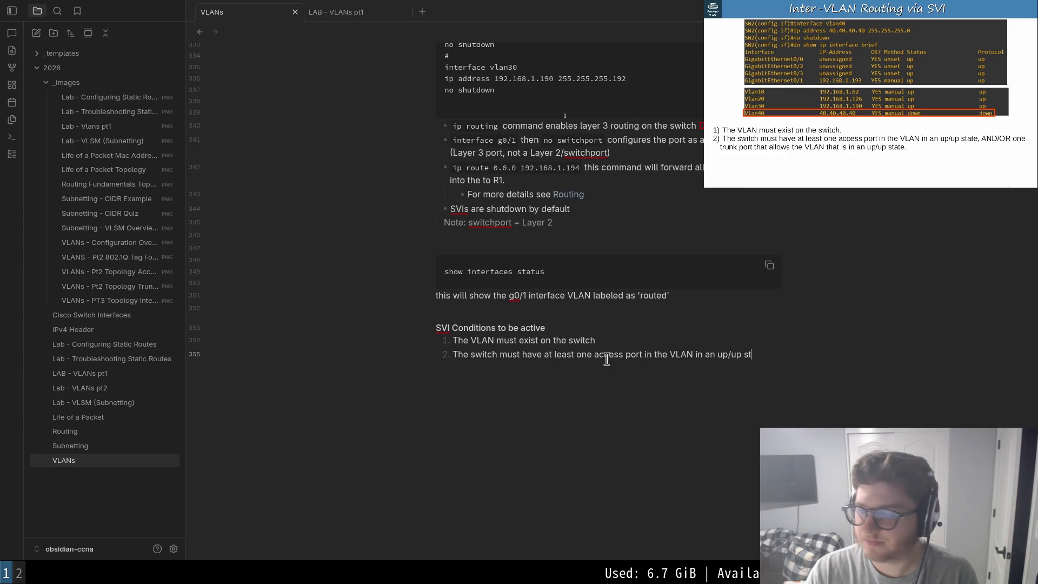
type("ate, AND/OR o")
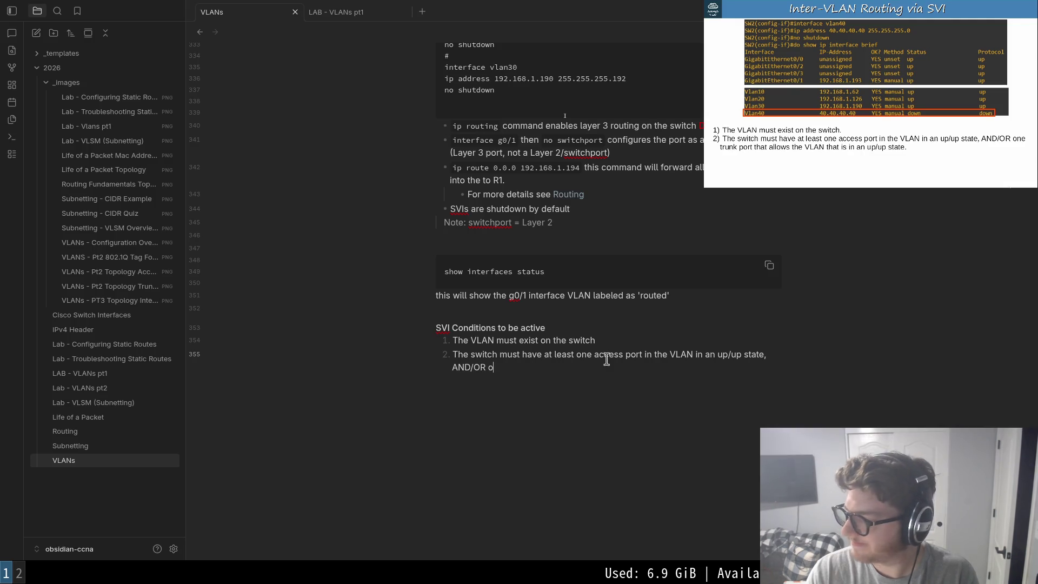
type("ne trunk pro")
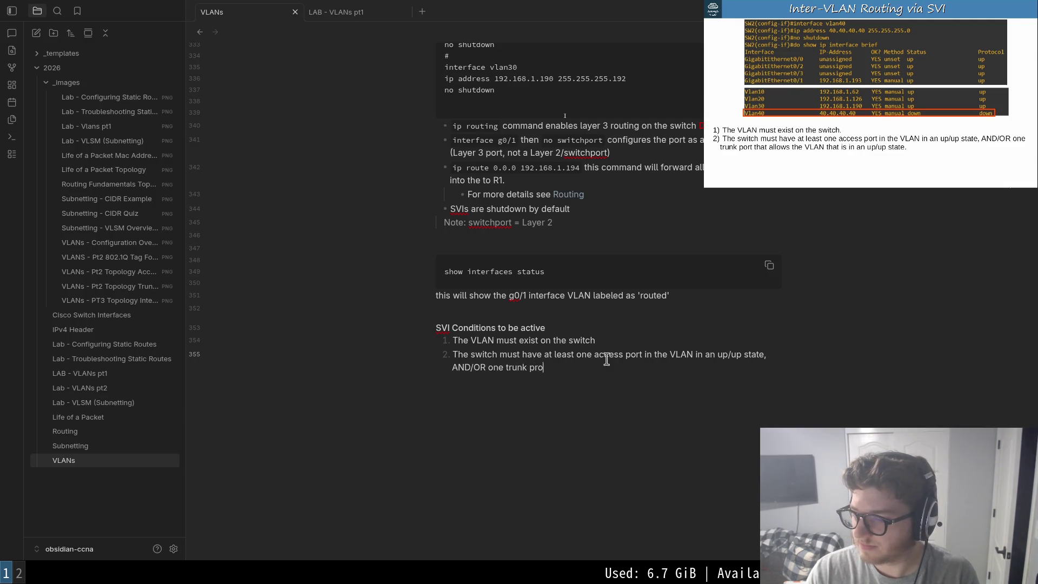
key("BackSpace")
key("BackSpace")
type("ort")
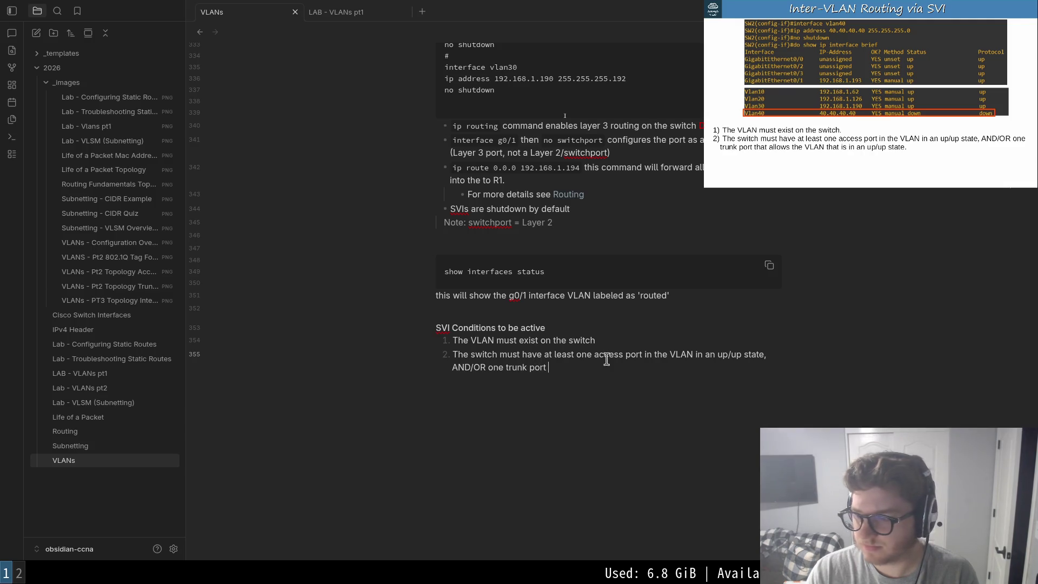
type(" that allows the")
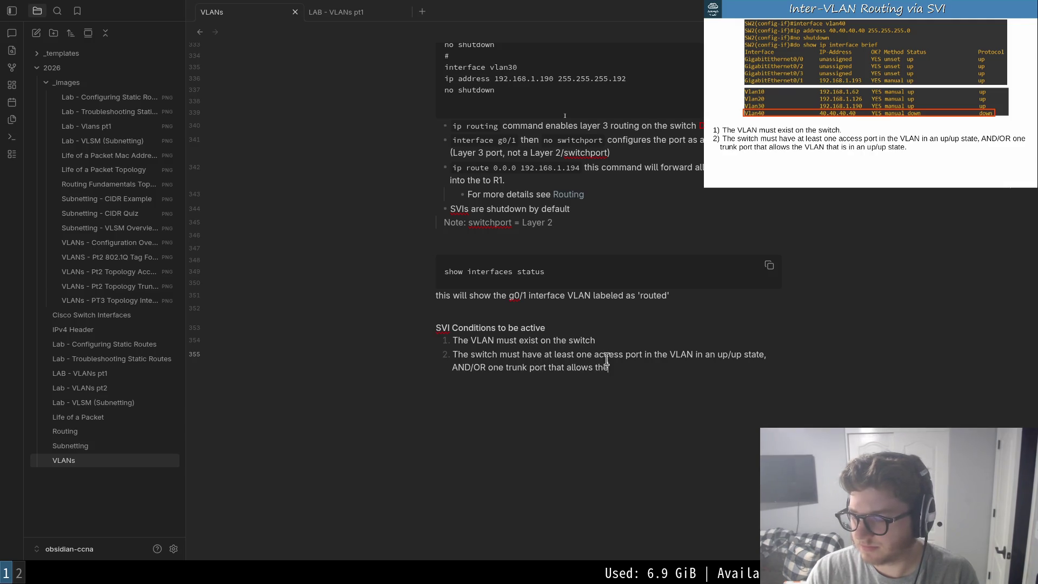
type(" VLAN that is i")
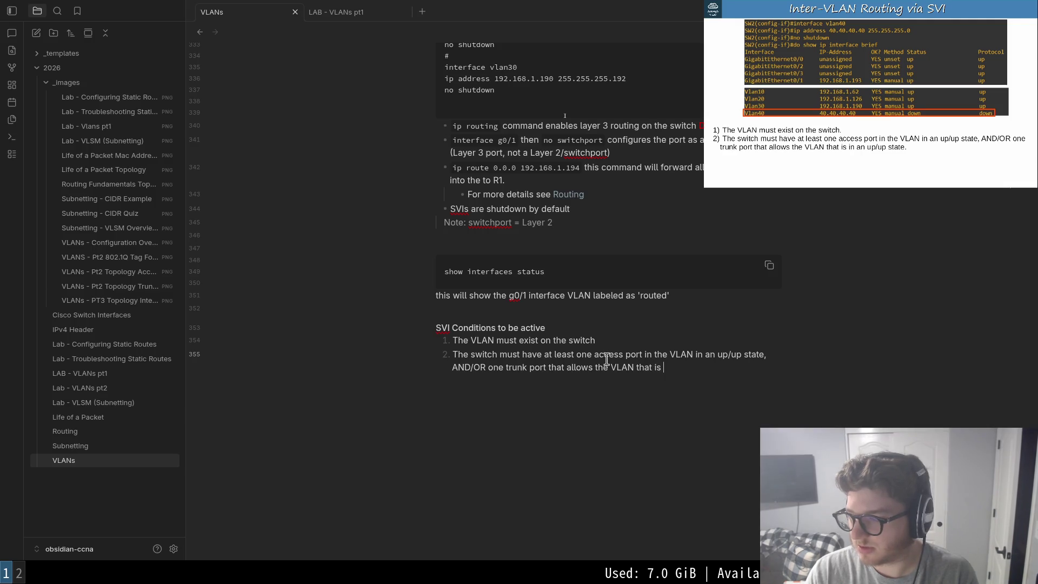
type("n an up/up")
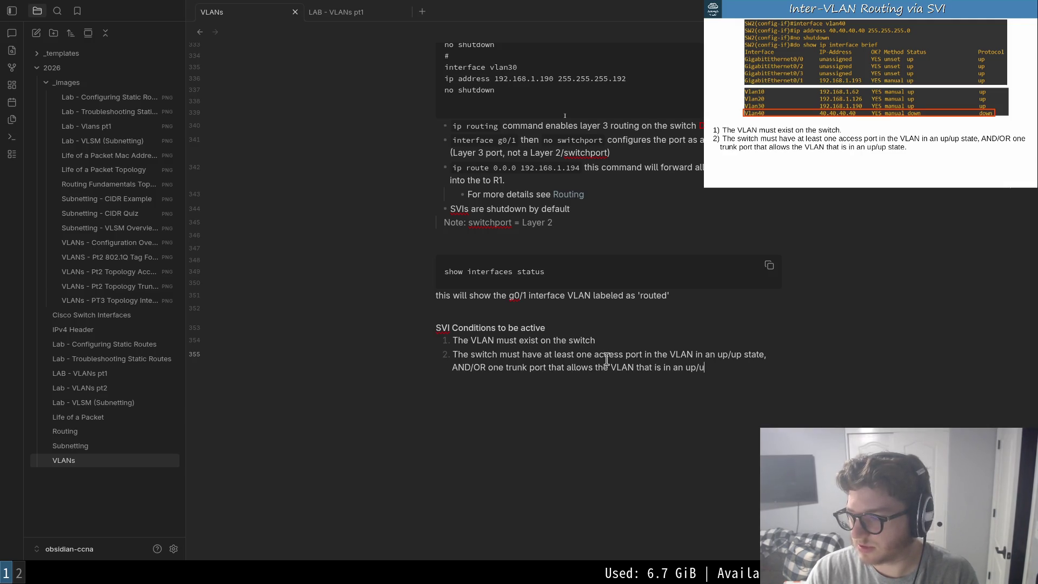
type(" state")
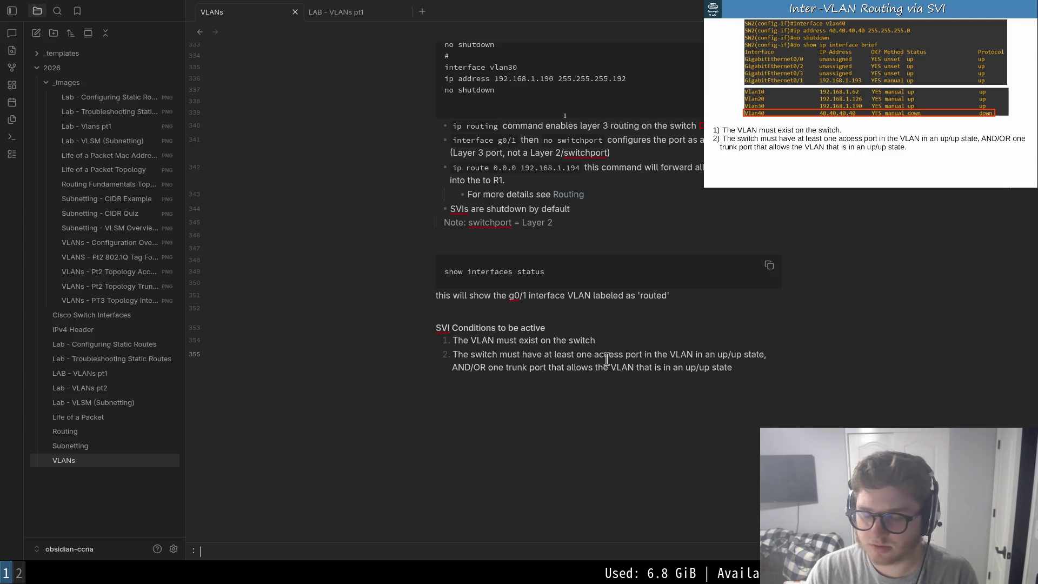
- Review the second condition by selecting its lines, then return the caret below it
key("shift+Down")
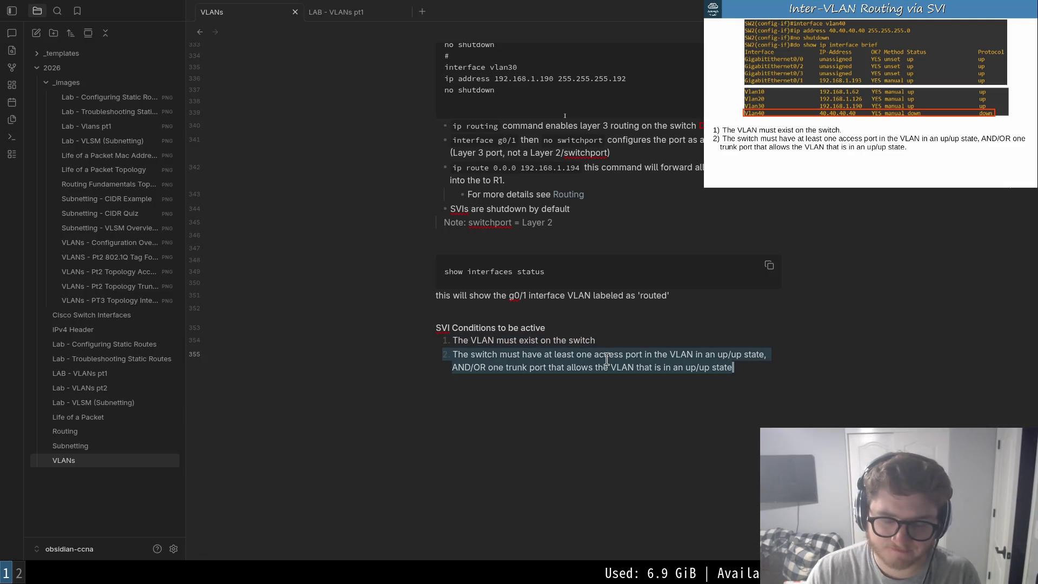
key("shift+Up")
key("shift+Down")
key("shift+Up")
key("shift+Up")
key("shift+Down")
key("shift+Up")
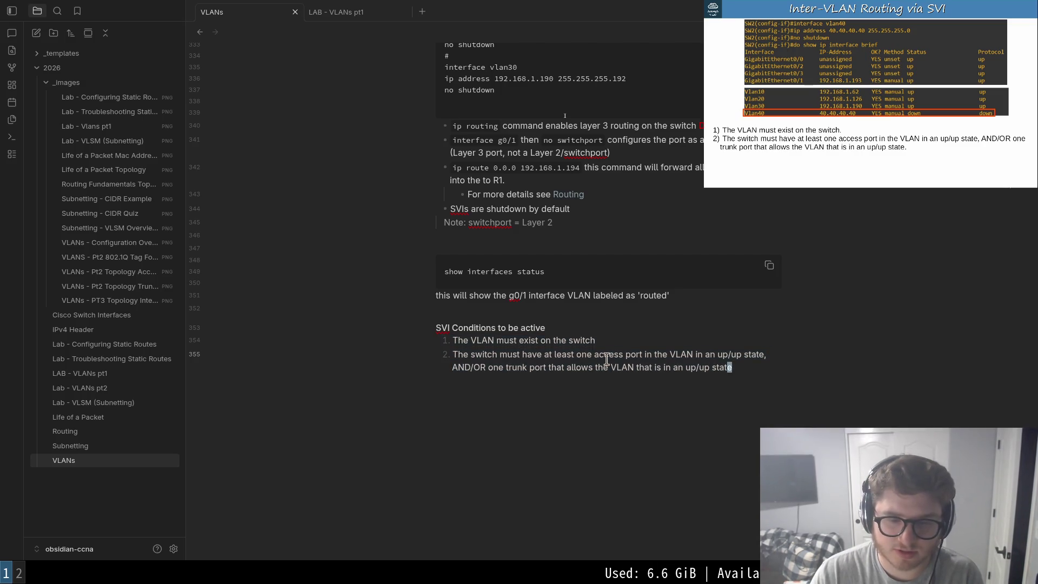
key("shift+Down")
key("shift+Up")
key("Left")
key("Down")
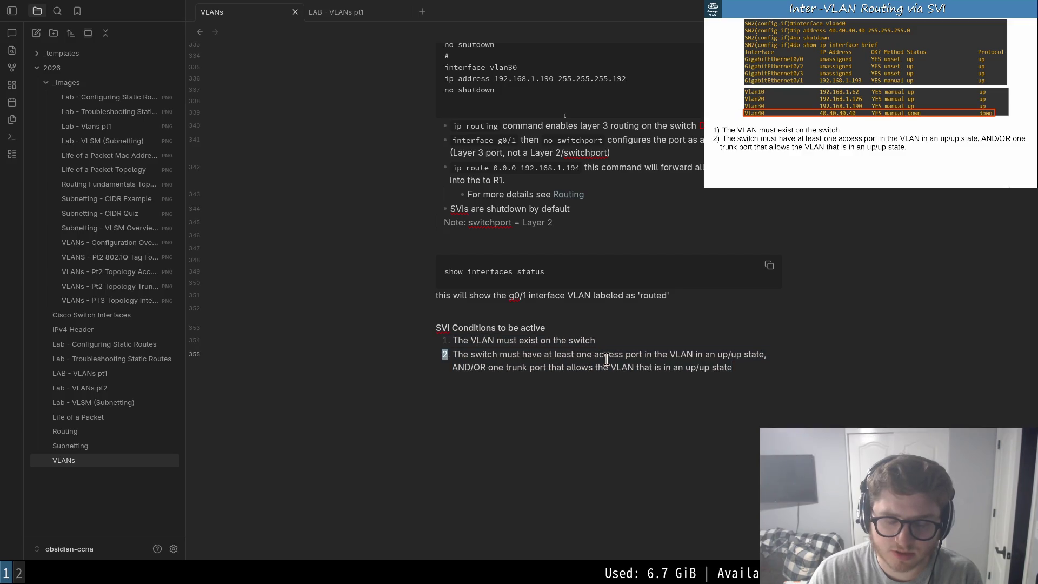
key("shift+End")
key("shift+Home")
key("shift+End")
key("Right")
key("shift+Home")
key("shift+End")
key("shift+Home")
key("shift+End")
key("shift+Home")
key("shift+End")
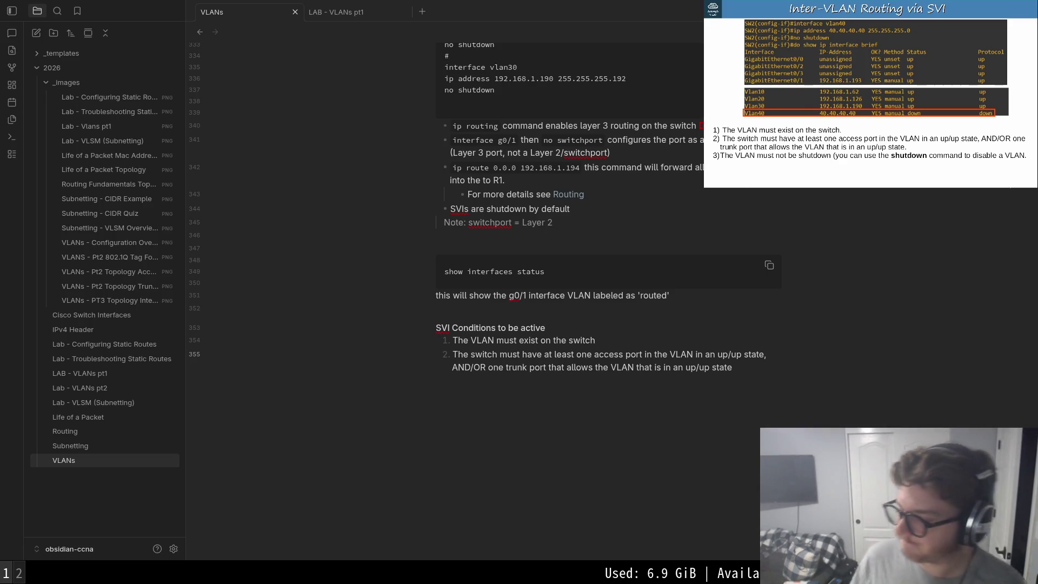
left_click(637, 405)
- Add condition '3. The VLAN must not be shutdown' and start a fourth item
key("Return")
key("Return")
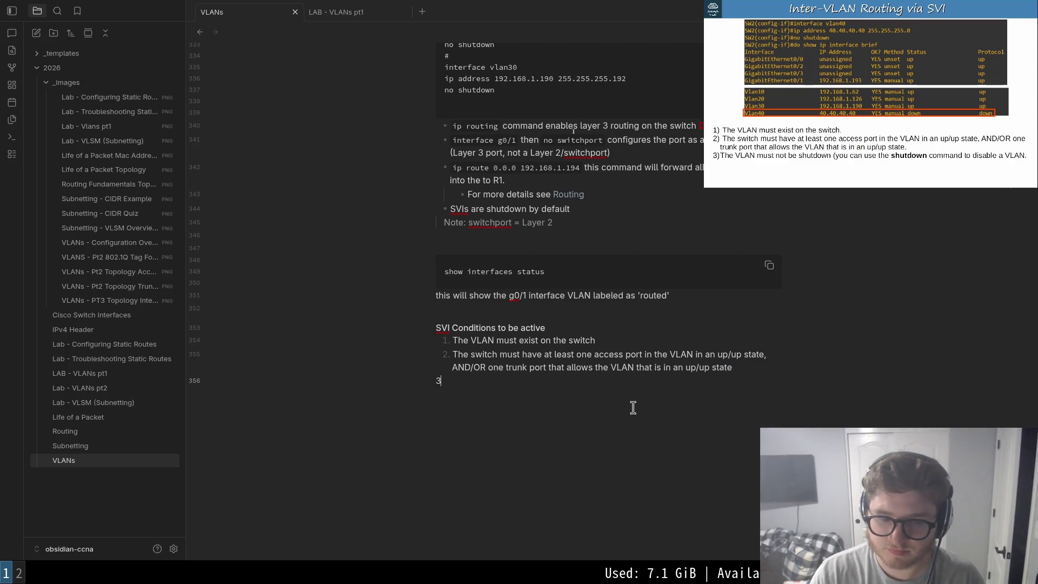
type("3. The VLAN must not be shutdown")
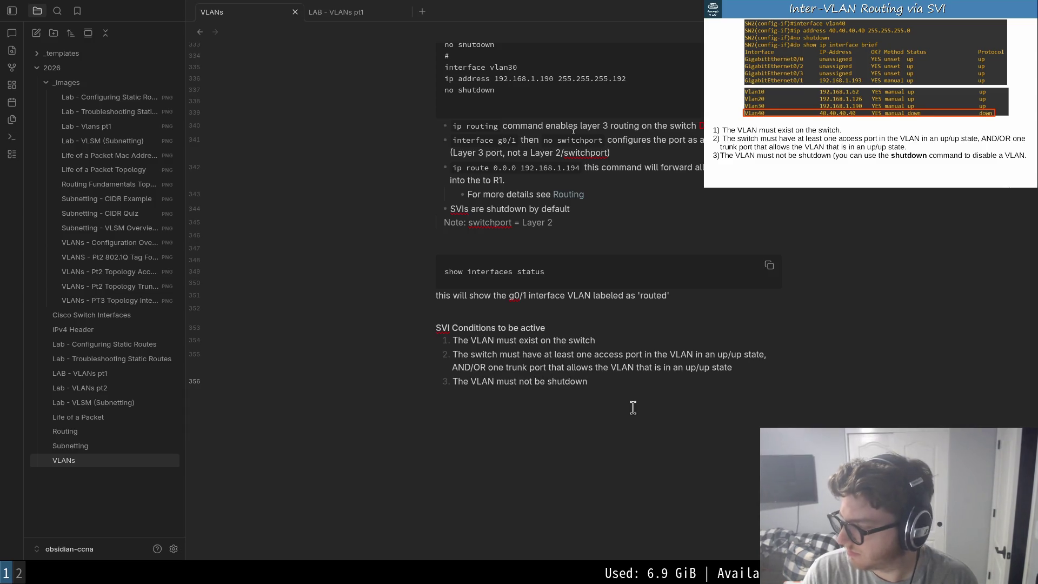
key("Escape")
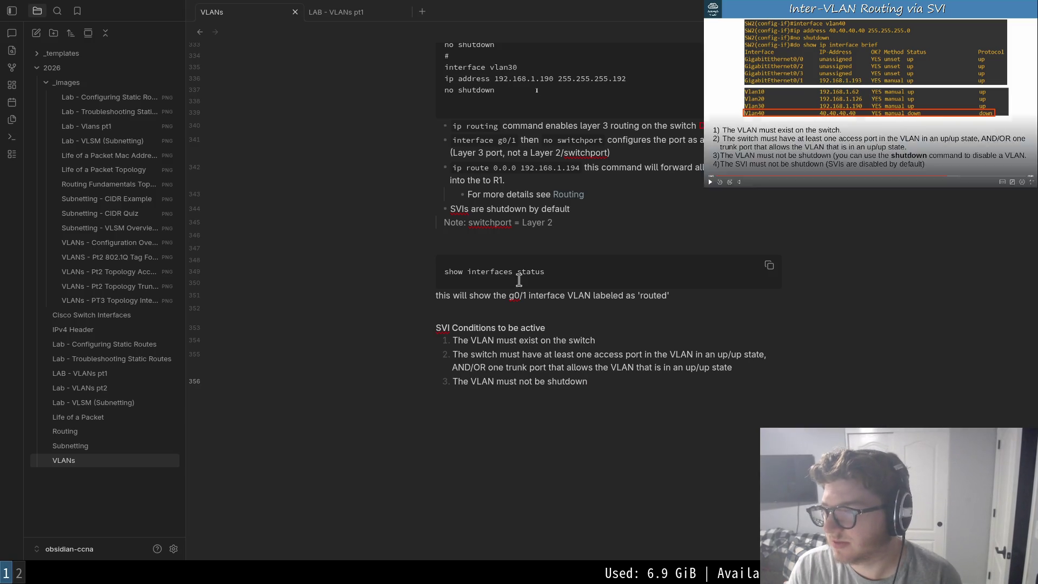
key("Return")
key("Return")
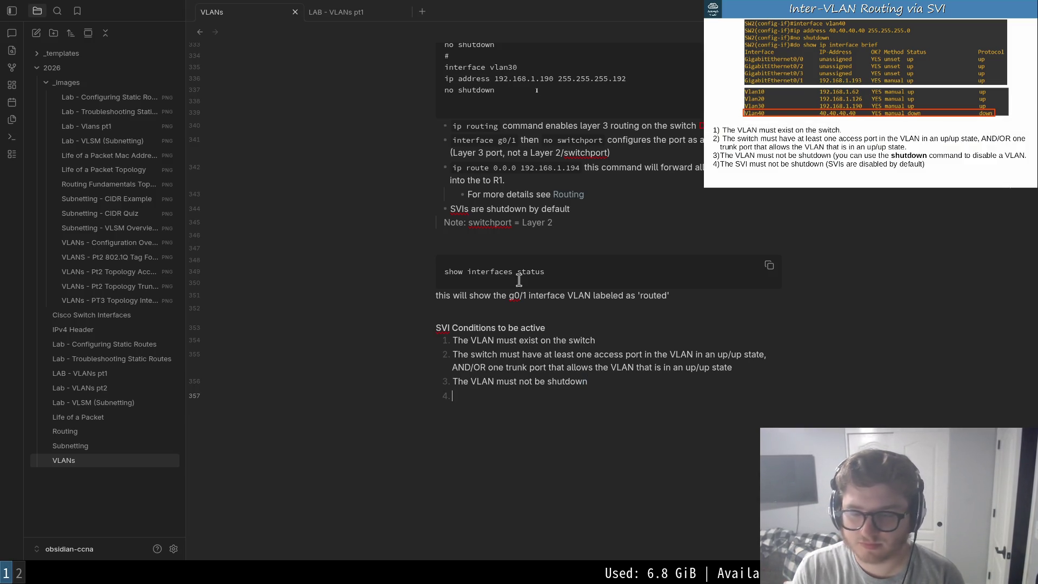
type("The SVI must not be sh")
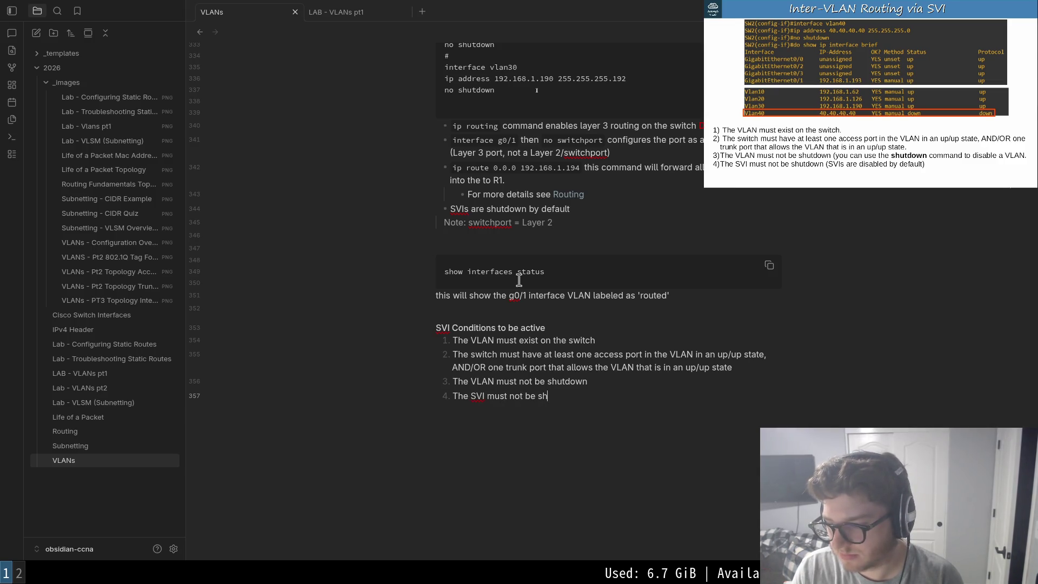
type("utdown (SVI")
type("s are di")
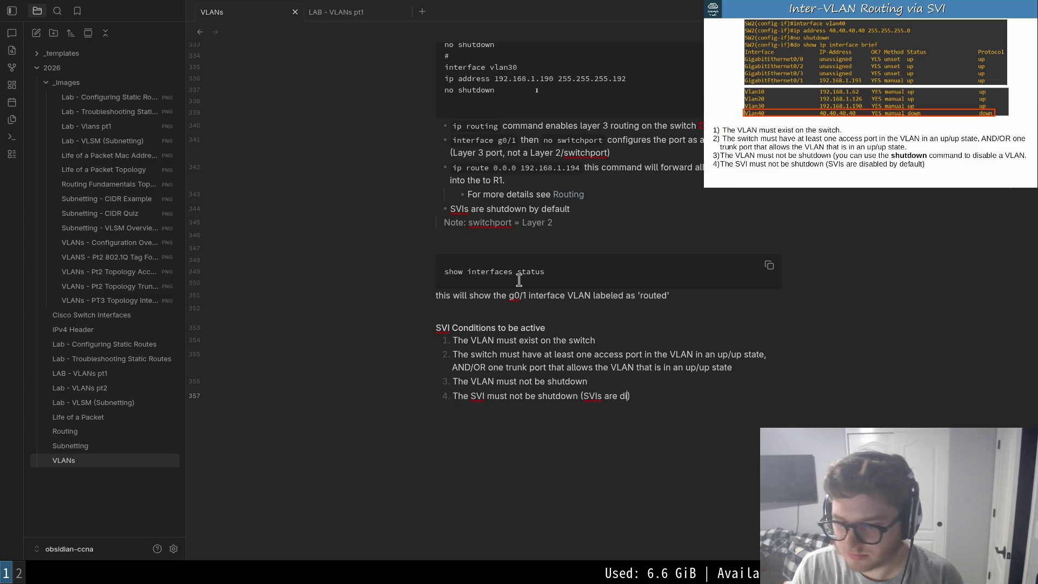
type("sc")
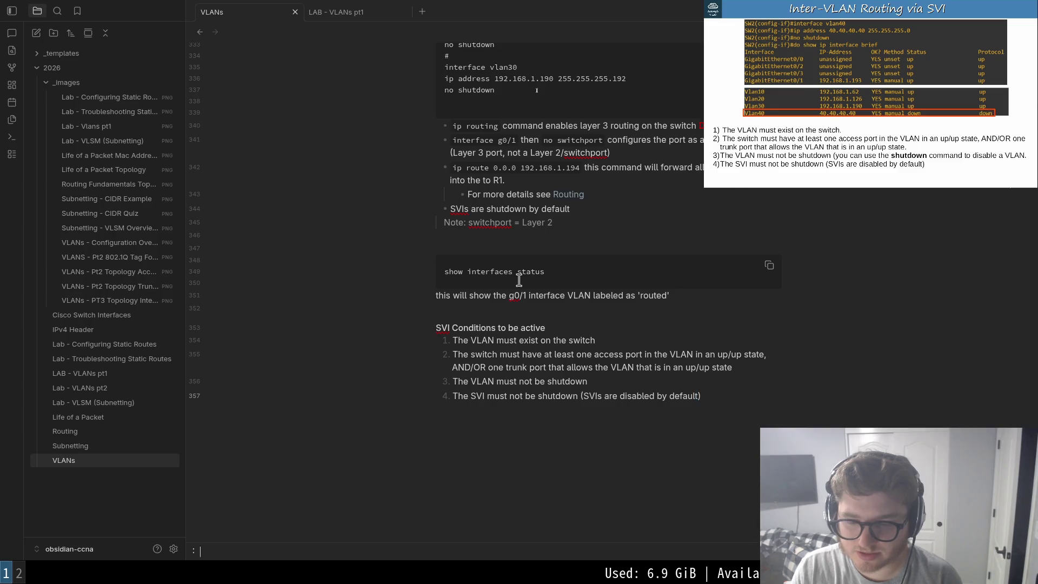
- Write condition '4. The SVI must not be shutdown (SVIs are disabled by default)'
key("ctrl+shift+Left")
key("ctrl+shift+Left")
key("ctrl+shift+Left")
key("ctrl+shift+Left")
key("ctrl+shift+Left")
key("ctrl+shift+Left")
key("ctrl+shift+Left")
key("Left")
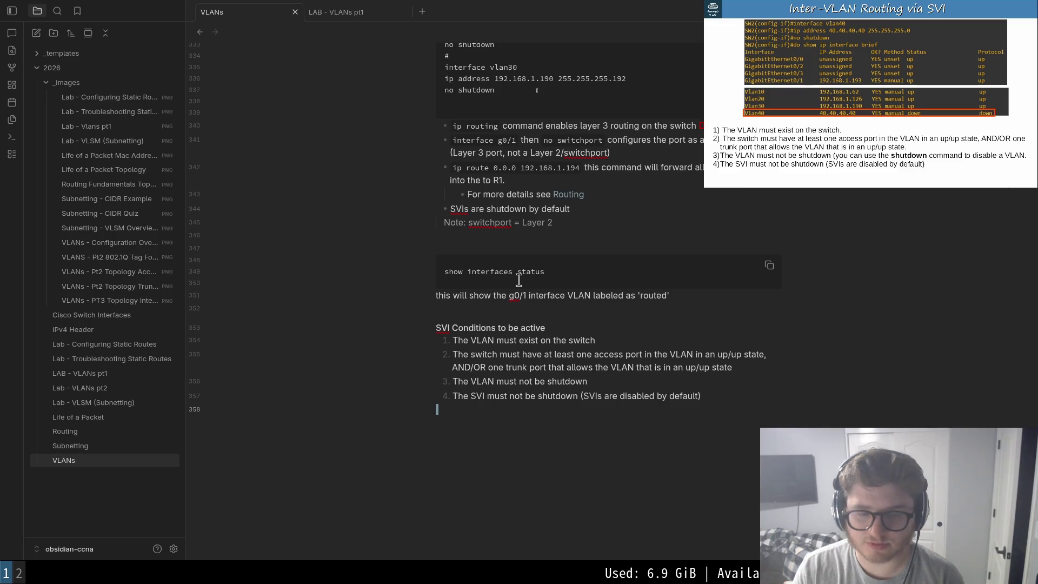
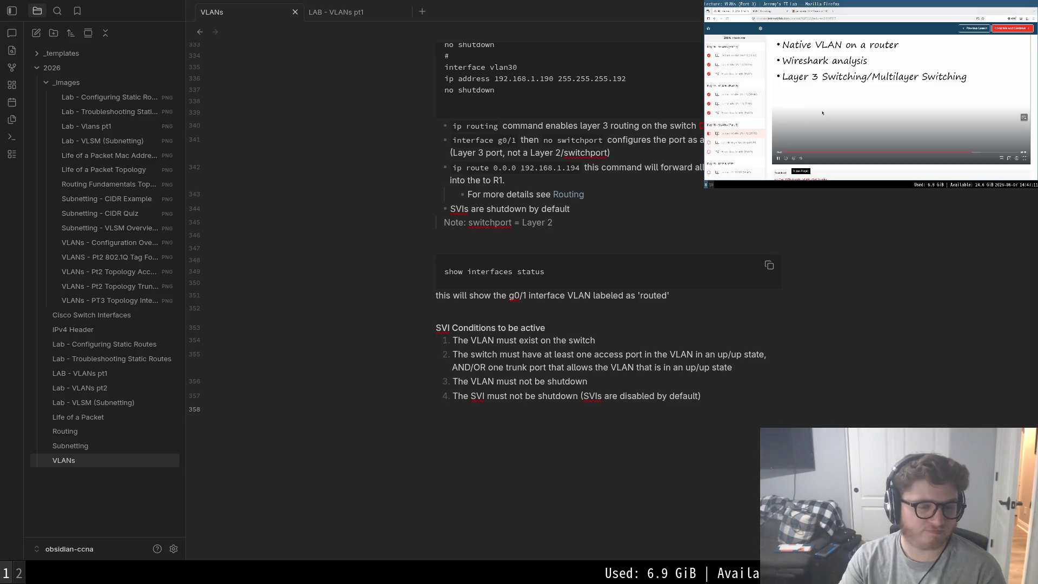
- Toggle the lecture video full screen and back, then switch away from it
double_click(823, 113)
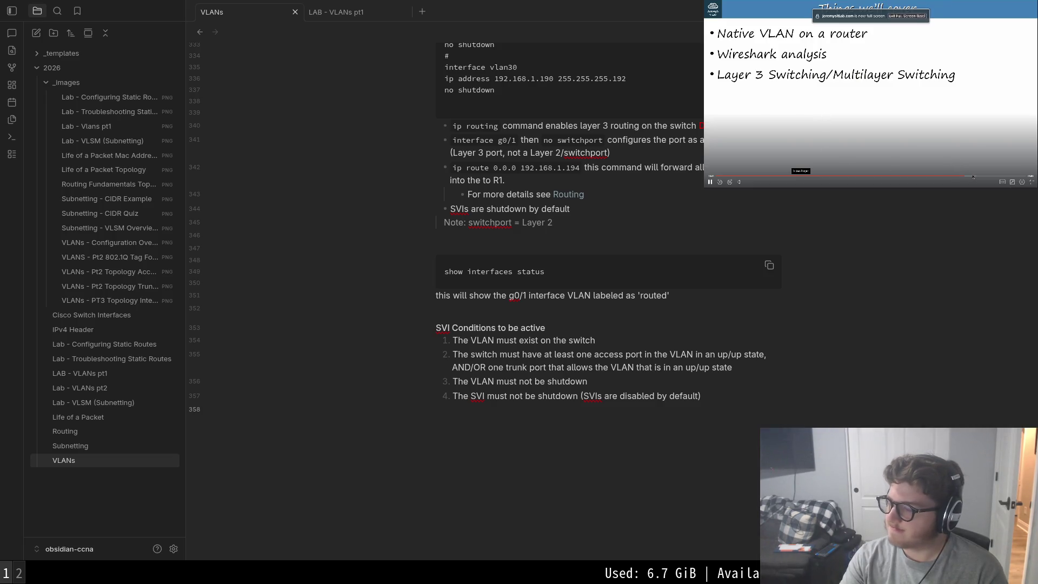
key("Escape")
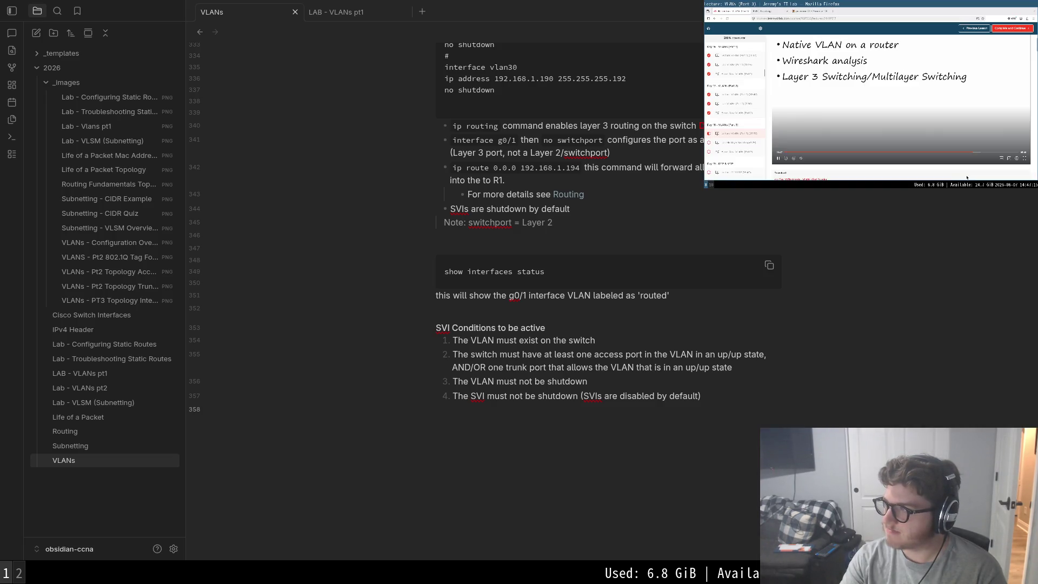
key("alt+Tab")
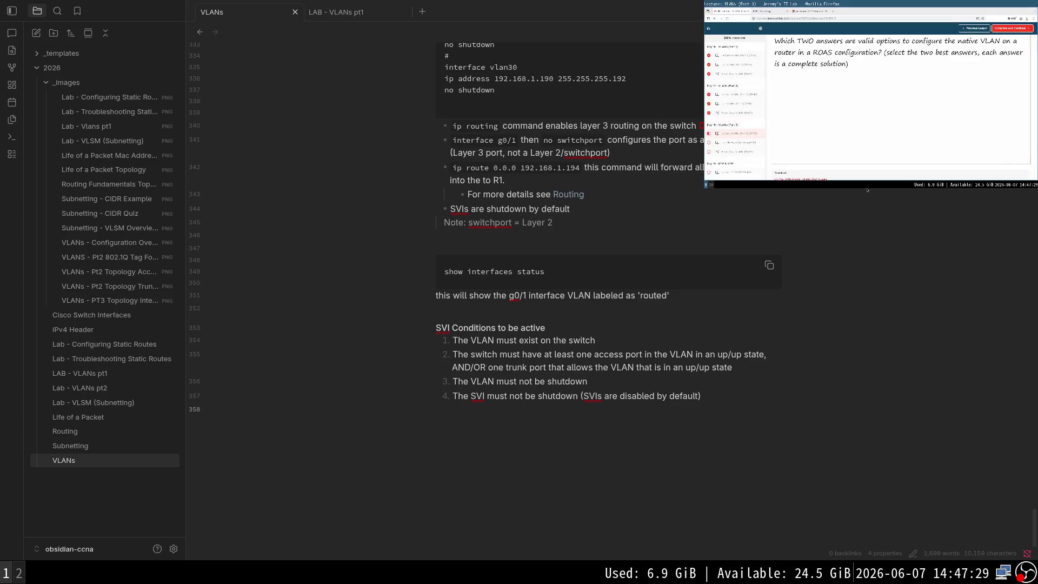
- Re-enable the webcam overlay in the recorder, then return to the lecture and fill the screen with it
key("q")
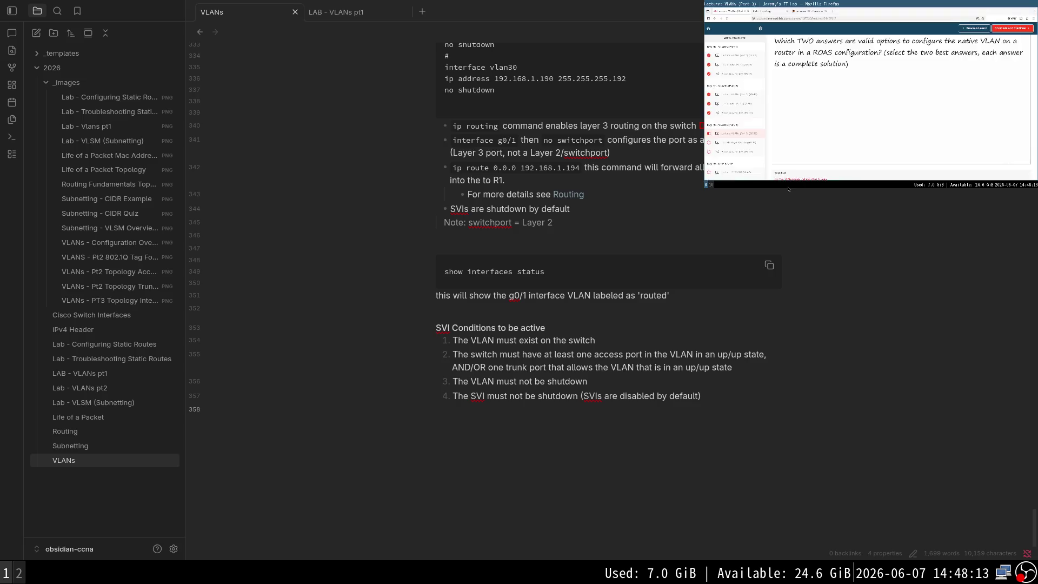
left_click(724, 107)
key("super+2")
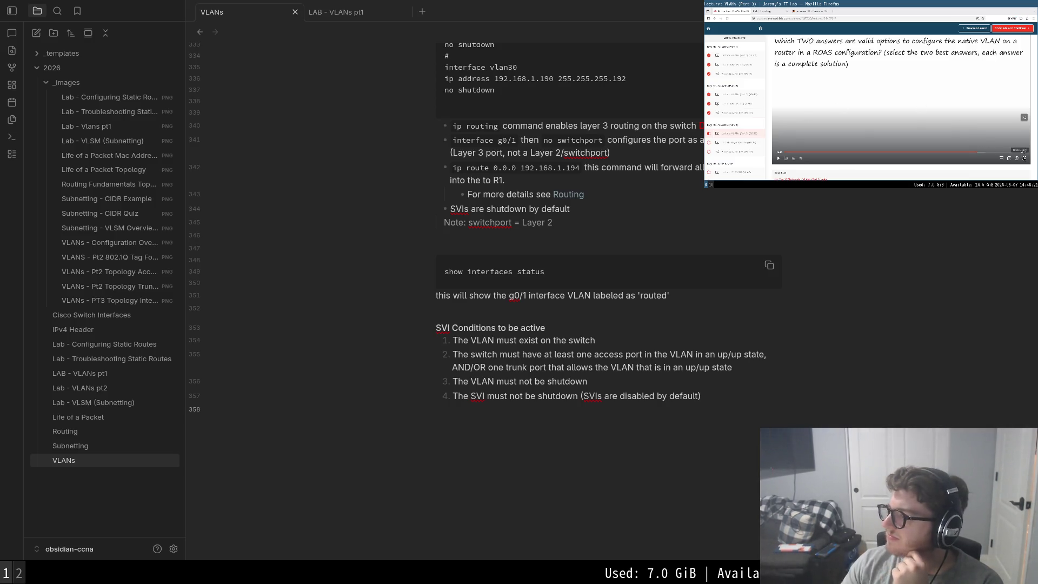
left_click(1022, 158)
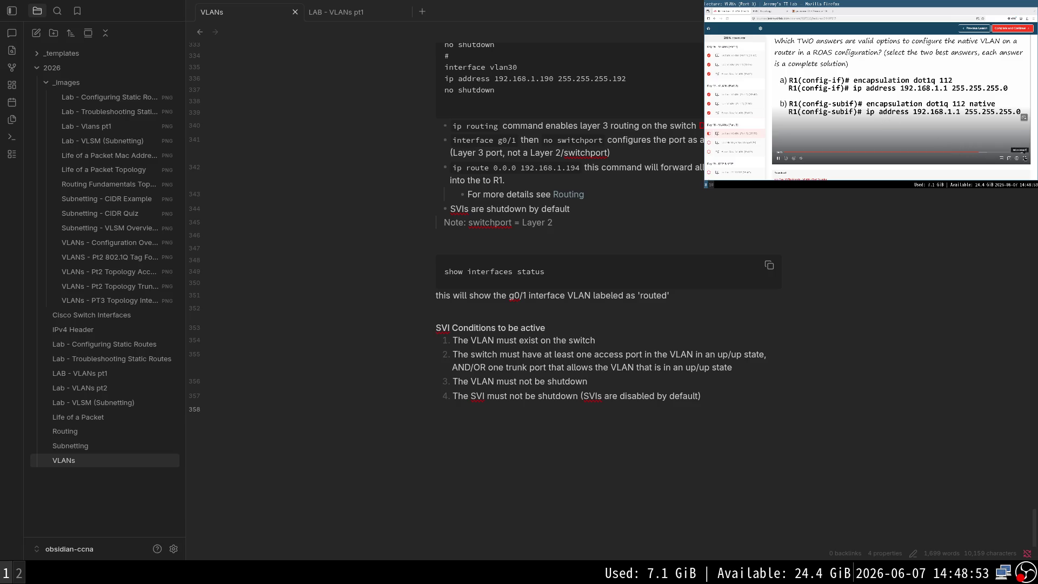
- Put the lecture full screen on Quiz Question 1 and bring up the playback controls
left_click(1023, 155)
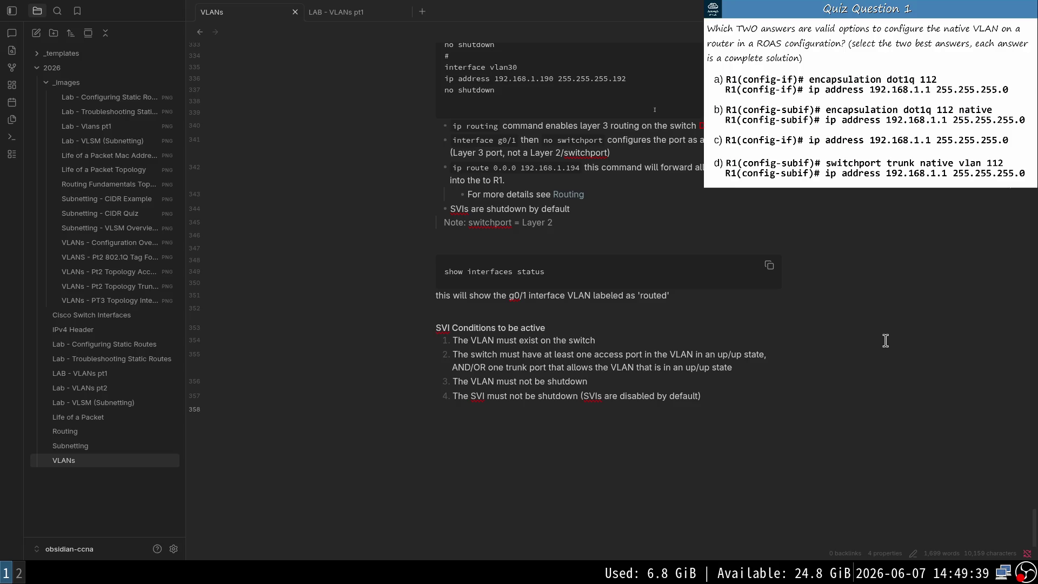
double_click(807, 91)
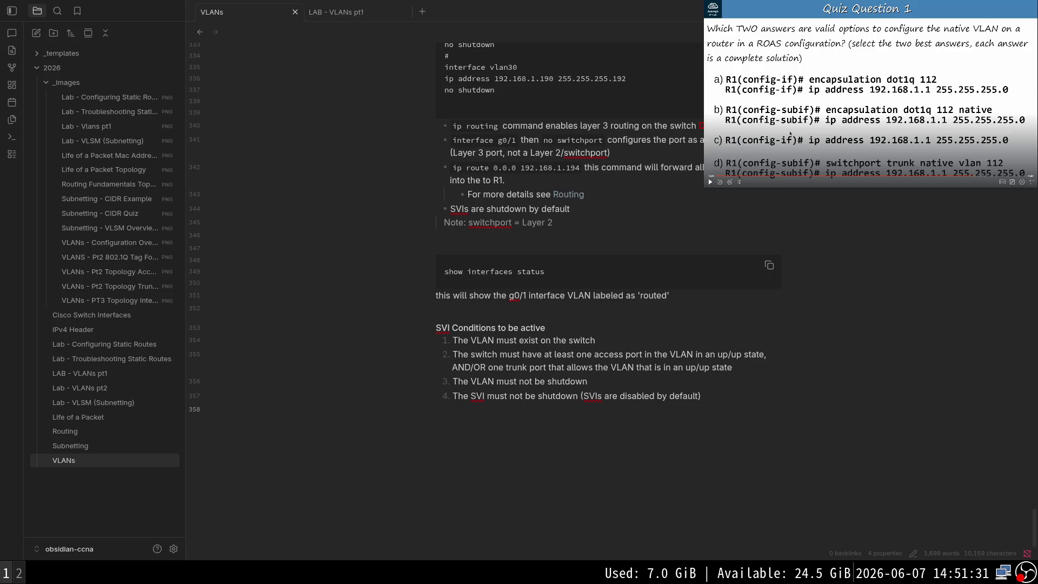
- Resume the lecture after weighing the four answers to Quiz Question 1
left_click(810, 126)
- Play the lecture to the Quiz Question 2 prompt about a down/down SVI and pause there
left_click(808, 137)
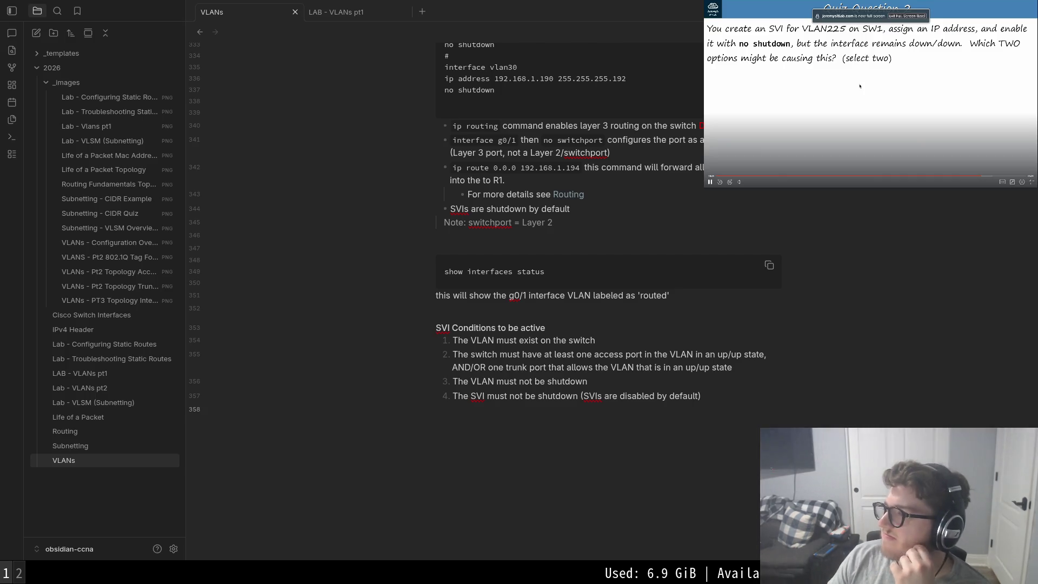
left_click(860, 86)
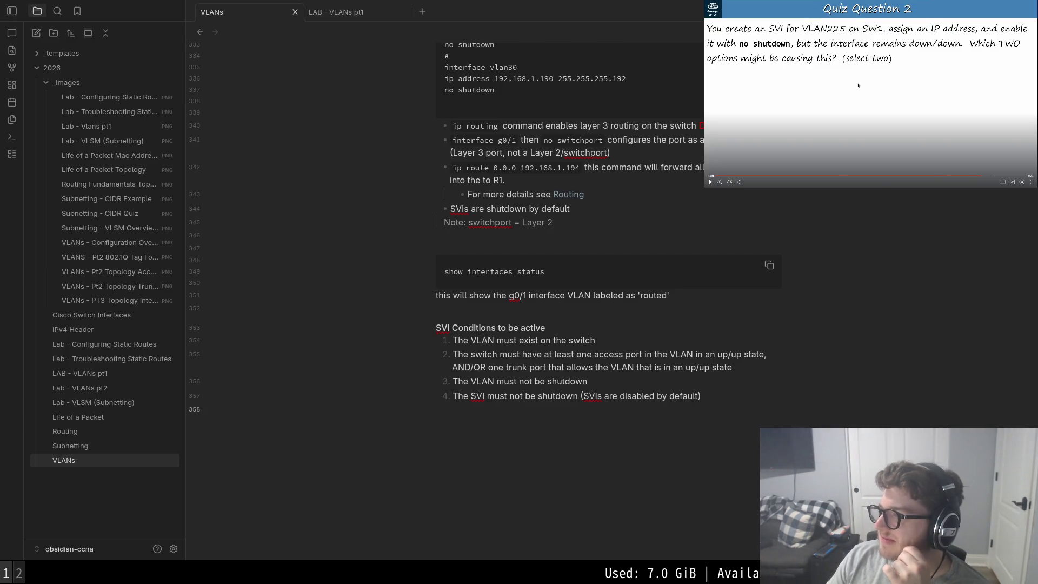